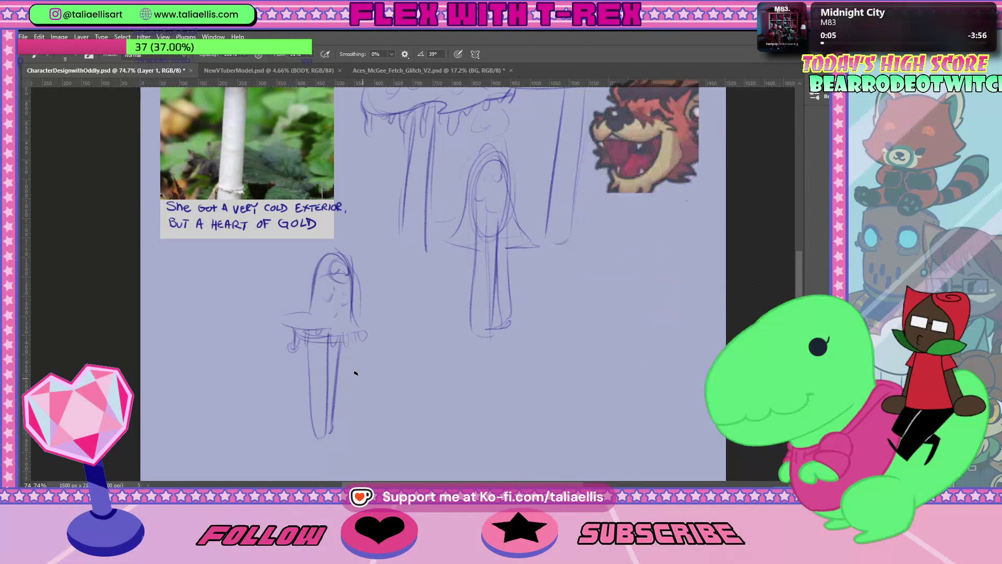
Step: Touch up the small left sketch and outline a new blob with a wide flared base beneath it
{"action": "left_click_drag", "start_coordinate": [328, 308], "coordinate": [327, 343]}
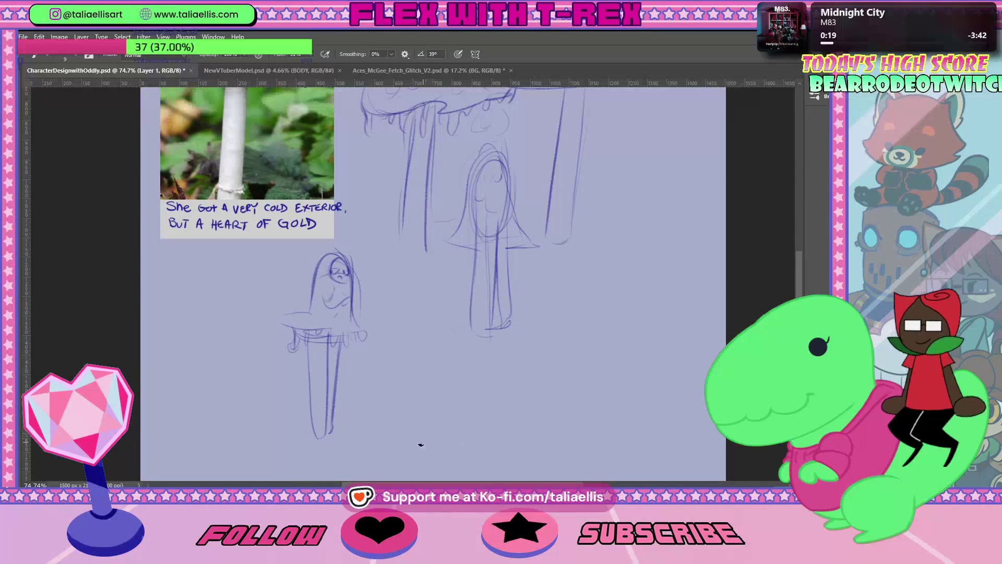
{"action": "mouse_move", "coordinate": [420, 345]}
{"action": "left_mouse_down"}
{"action": "mouse_move", "coordinate": [413, 412]}
{"action": "mouse_move", "coordinate": [424, 336]}
{"action": "mouse_move", "coordinate": [459, 420]}
{"action": "mouse_move", "coordinate": [370, 432]}
{"action": "mouse_move", "coordinate": [422, 443]}
{"action": "mouse_move", "coordinate": [510, 424]}
{"action": "mouse_move", "coordinate": [449, 415]}
{"action": "left_mouse_up"}
{"action": "key", "text": "ctrl+z"}
{"action": "key", "text": "ctrl+z"}
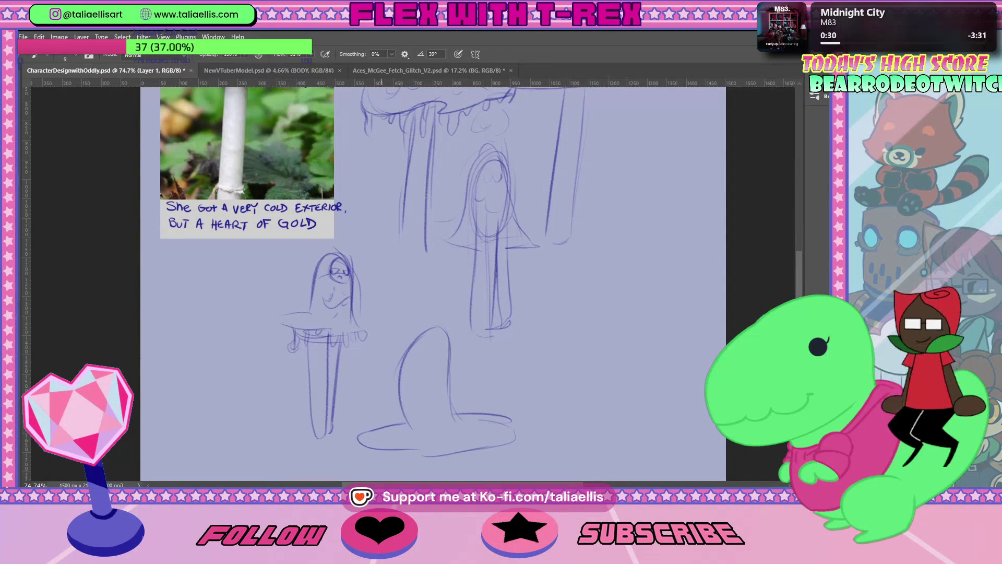
{"action": "left_click_drag", "start_coordinate": [418, 460], "coordinate": [417, 411]}
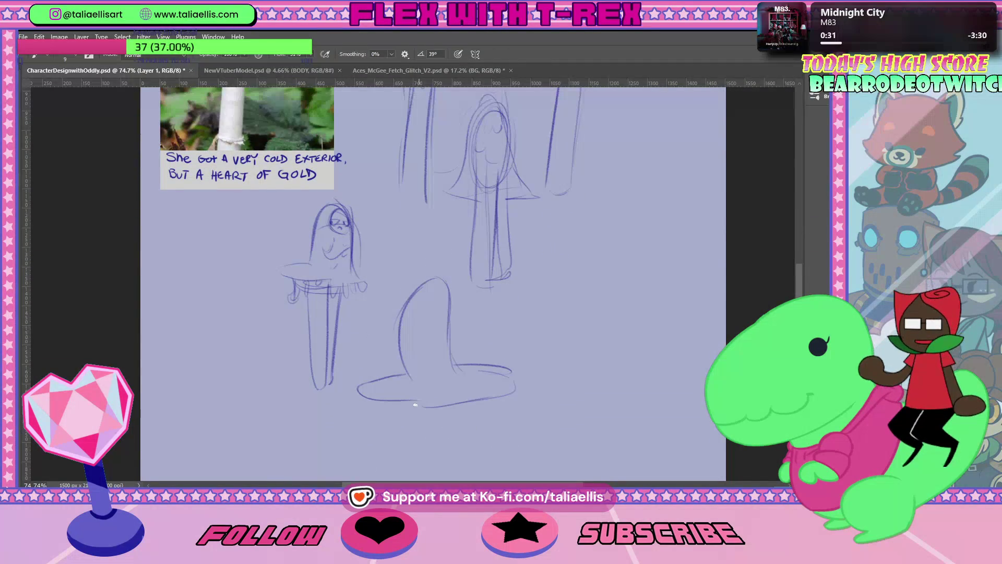
Step: Draw closed eyes on the blob's face and a long stem line down from its base
{"action": "left_click_drag", "start_coordinate": [446, 395], "coordinate": [446, 369]}
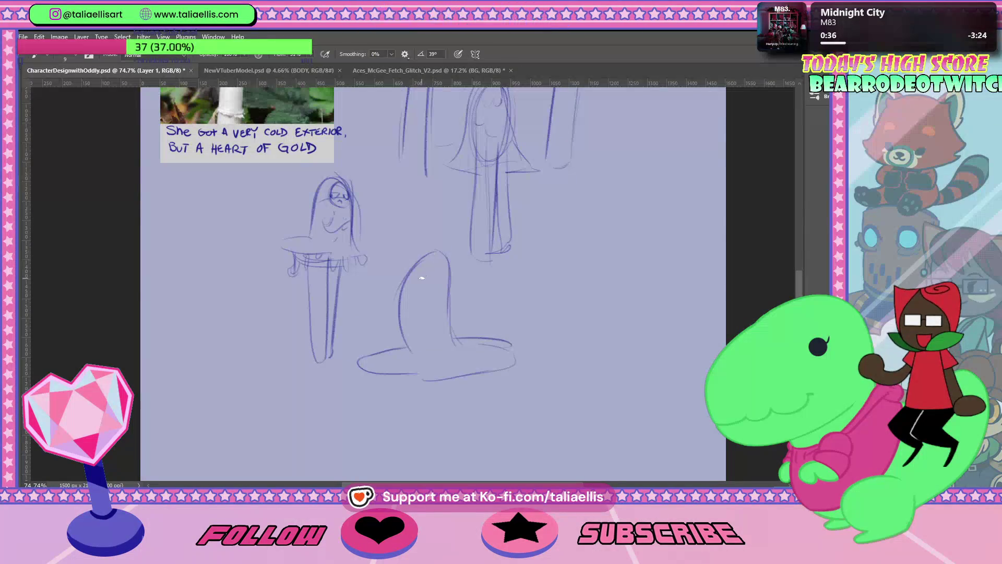
{"action": "mouse_move", "coordinate": [411, 280]}
{"action": "left_mouse_down"}
{"action": "mouse_move", "coordinate": [424, 267]}
{"action": "mouse_move", "coordinate": [438, 275]}
{"action": "left_mouse_up"}
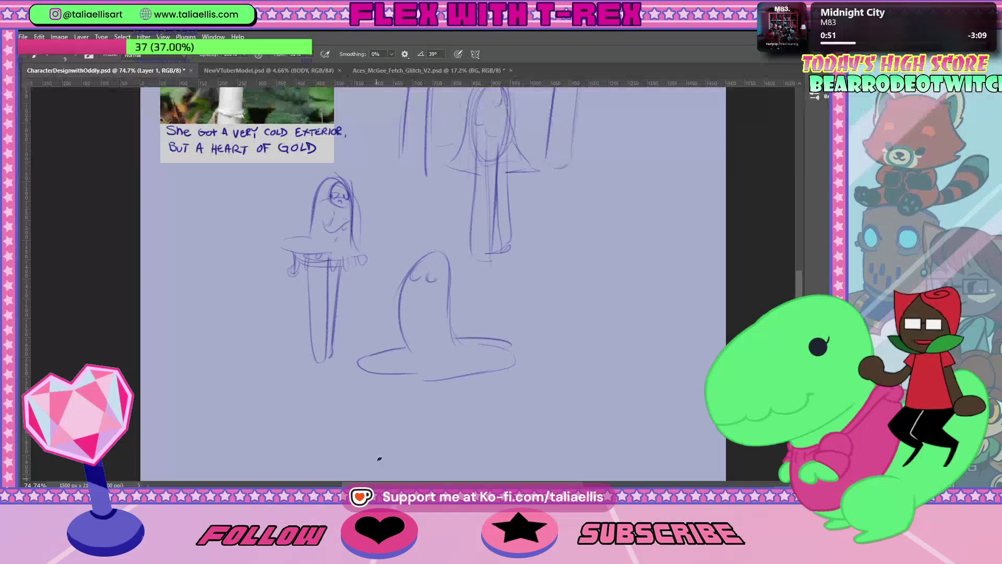
{"action": "mouse_move", "coordinate": [420, 369]}
{"action": "left_mouse_down"}
{"action": "mouse_move", "coordinate": [427, 391]}
{"action": "mouse_move", "coordinate": [438, 382]}
{"action": "left_mouse_up"}
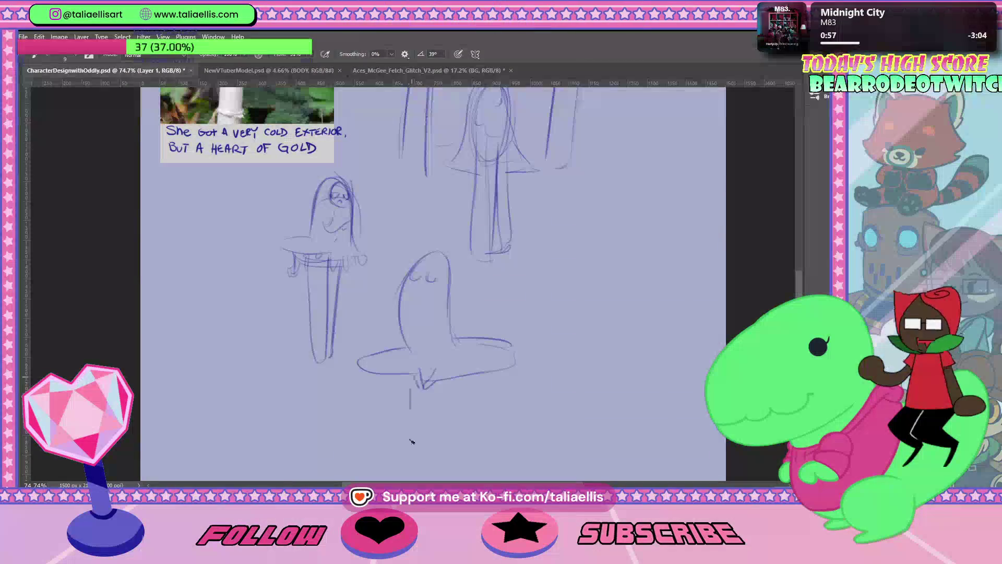
{"action": "left_click_drag", "start_coordinate": [410, 376], "coordinate": [402, 458]}
{"action": "key", "text": "ctrl+z"}
{"action": "left_click_drag", "start_coordinate": [410, 378], "coordinate": [414, 464]}
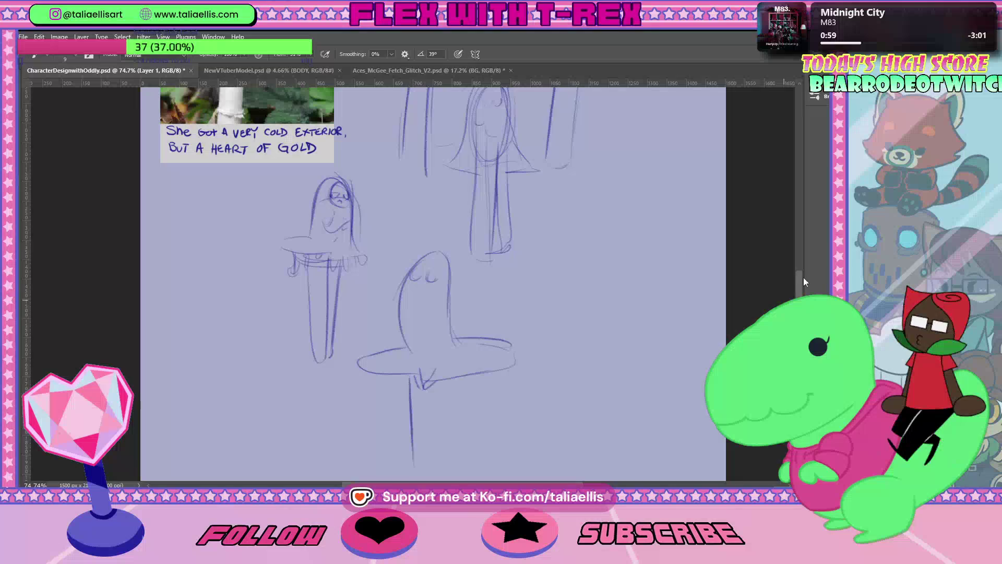
Step: Remove the long stem line and add a curly arc across the top of the head
{"action": "scroll", "coordinate": [795, 289], "scroll_direction": "down", "scroll_amount": 3}
{"action": "key", "text": "ctrl+z"}
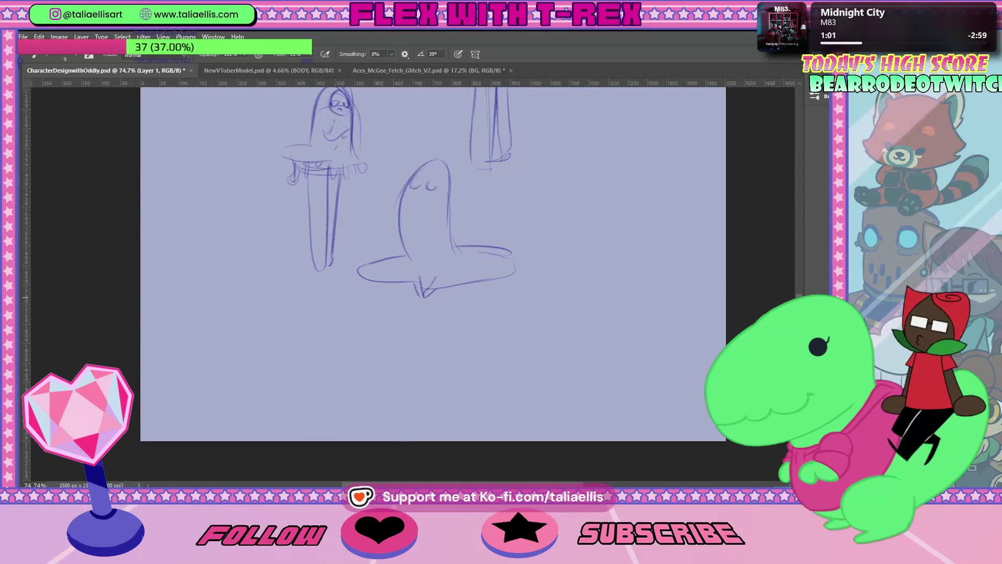
{"action": "scroll", "coordinate": [451, 288], "scroll_direction": "up", "scroll_amount": 3}
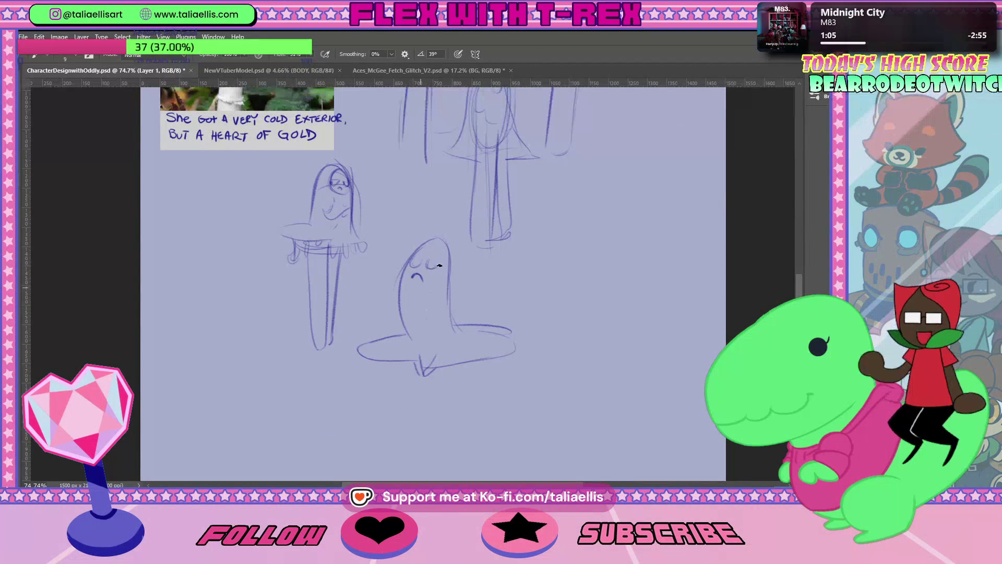
{"action": "mouse_move", "coordinate": [421, 240]}
{"action": "left_mouse_down"}
{"action": "mouse_move", "coordinate": [437, 235]}
{"action": "mouse_move", "coordinate": [410, 250]}
{"action": "left_mouse_up"}
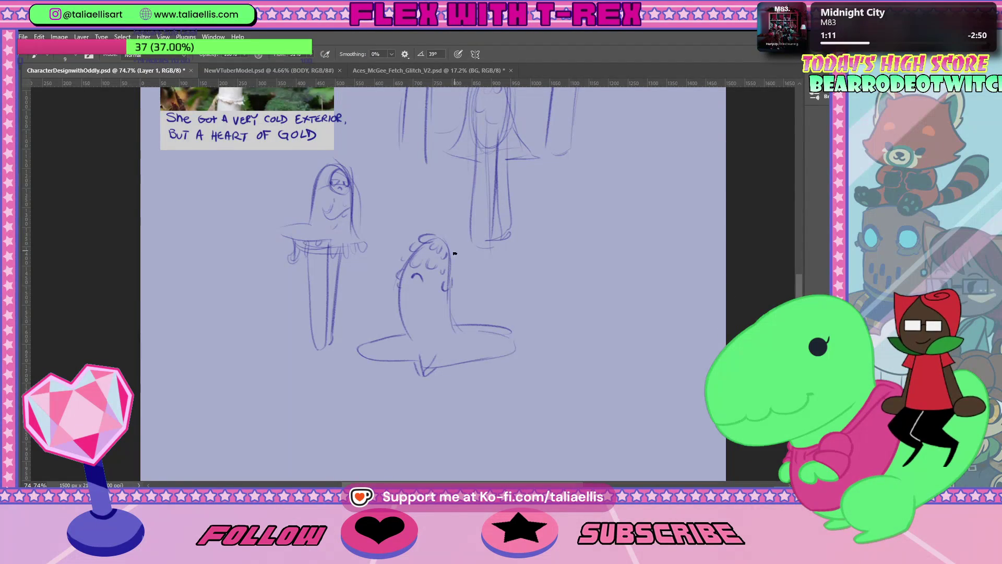
{"action": "scroll", "coordinate": [443, 246], "scroll_direction": "up", "scroll_amount": 1}
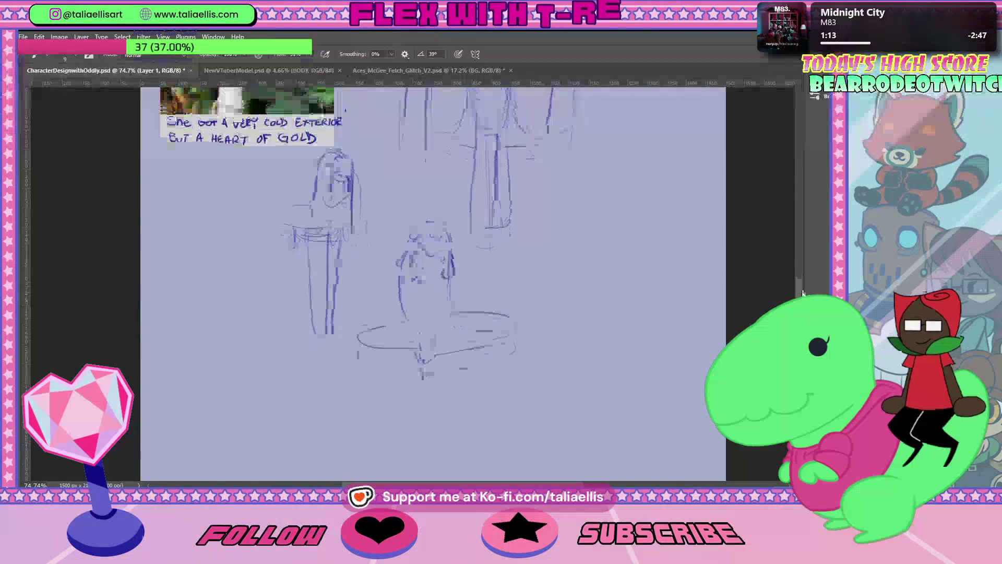
Step: Erase the eyebrow and mouth marks with a smaller eraser and redraw a sleepy face curve
{"action": "key", "text": "e"}
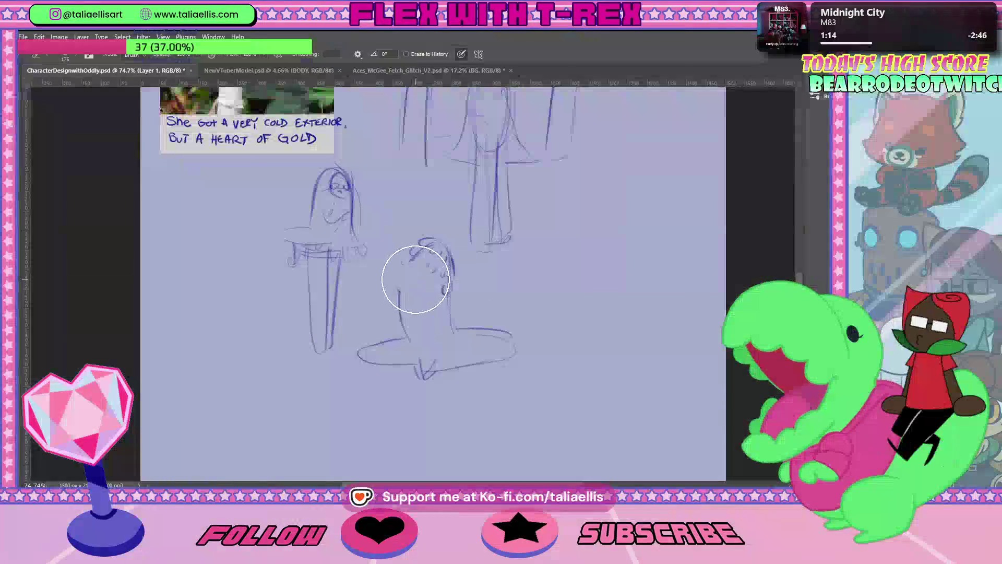
{"action": "key", "text": "bracketleft"}
{"action": "key", "text": "bracketleft"}
{"action": "key", "text": "bracketleft"}
{"action": "left_click_drag", "start_coordinate": [416, 283], "coordinate": [420, 282]}
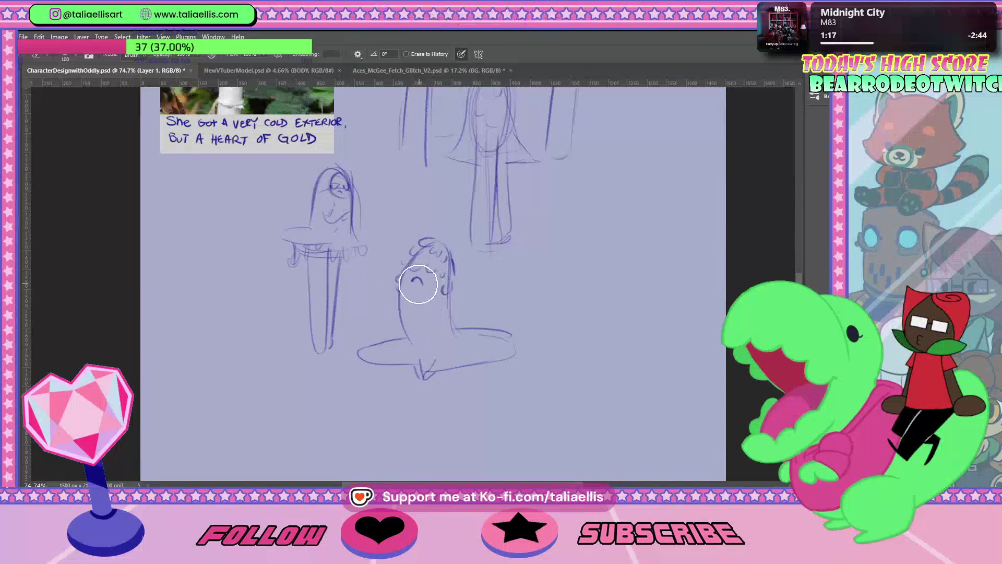
{"action": "key", "text": "b"}
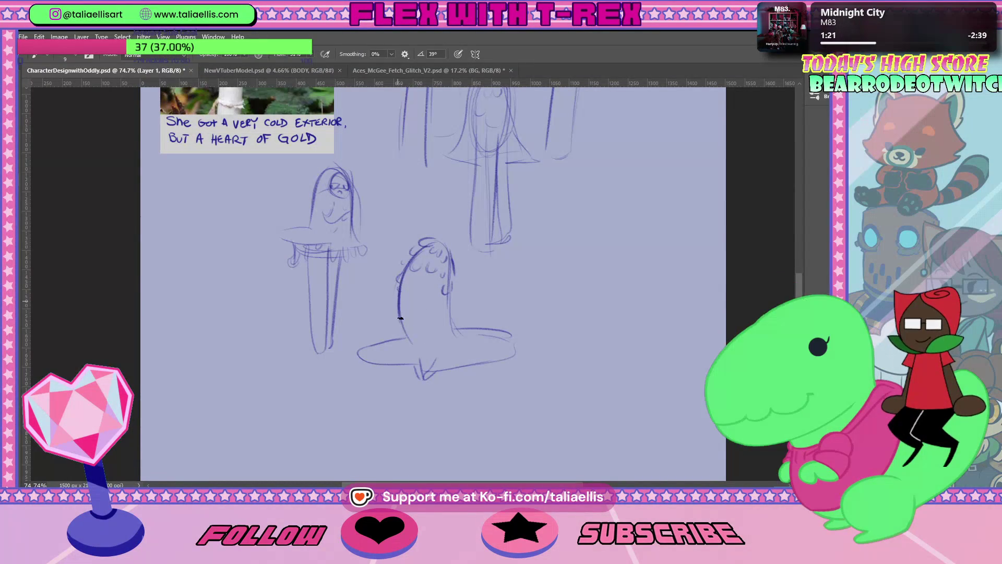
{"action": "scroll", "coordinate": [453, 311], "scroll_direction": "up", "scroll_amount": 2}
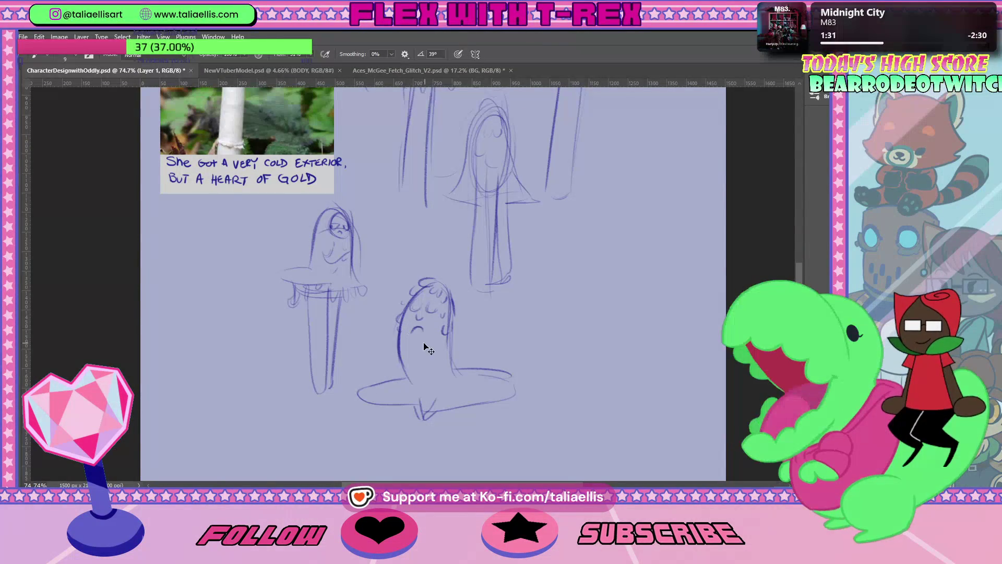
{"action": "left_click_drag", "start_coordinate": [412, 360], "coordinate": [418, 359]}
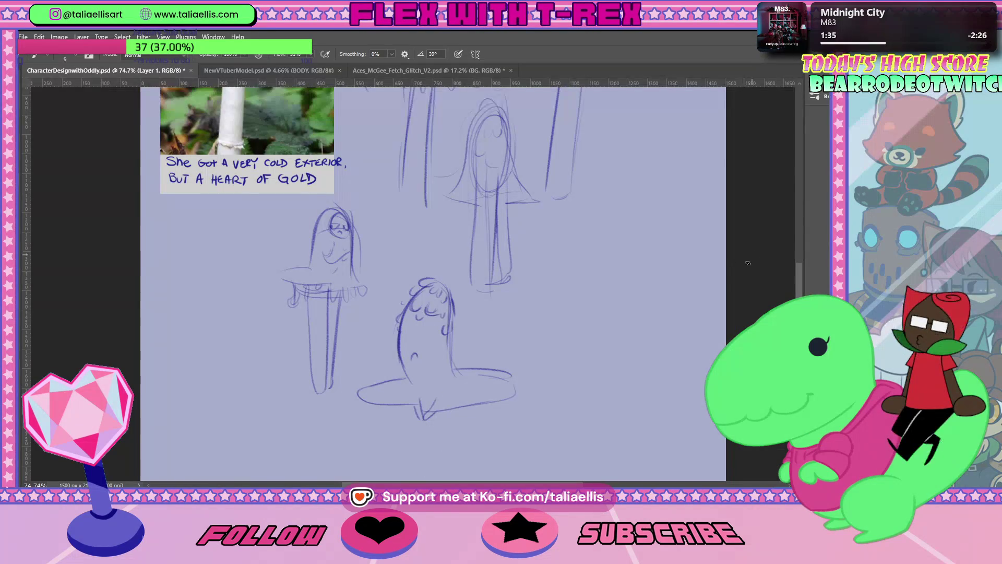
{"action": "scroll", "coordinate": [804, 245], "scroll_direction": "up", "scroll_amount": 3}
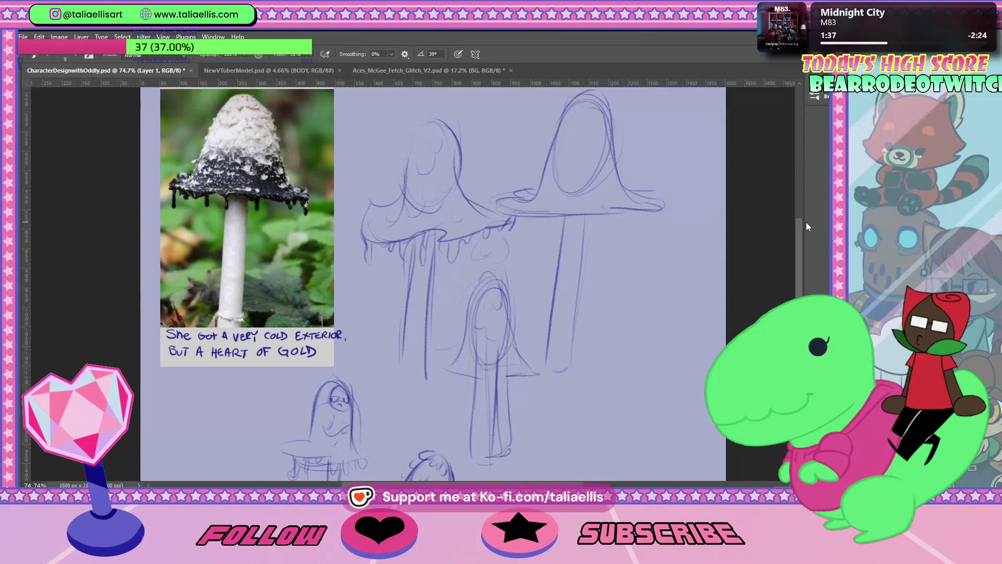
{"action": "scroll", "coordinate": [806, 226], "scroll_direction": "down", "scroll_amount": 1}
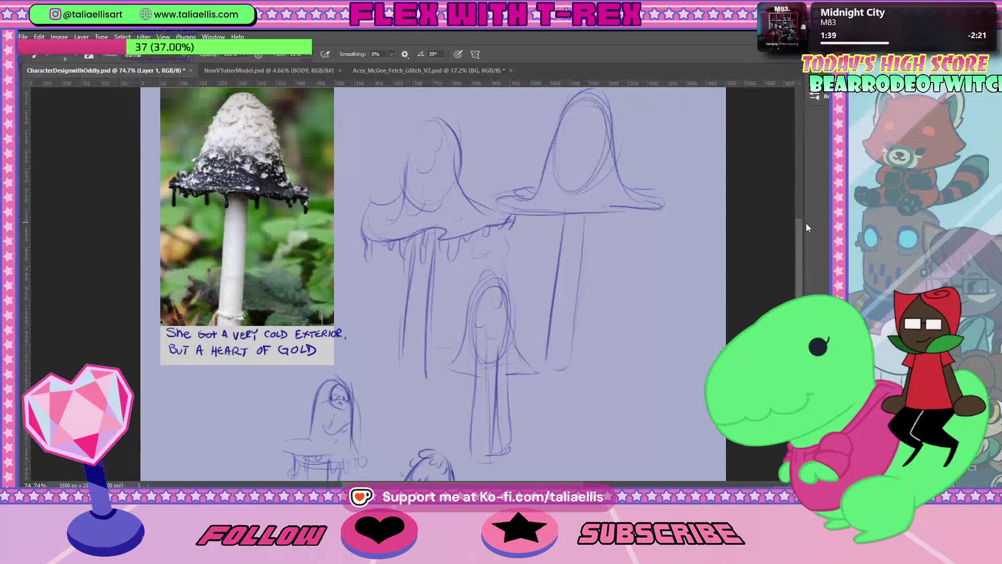
{"action": "scroll", "coordinate": [804, 235], "scroll_direction": "down", "scroll_amount": 3}
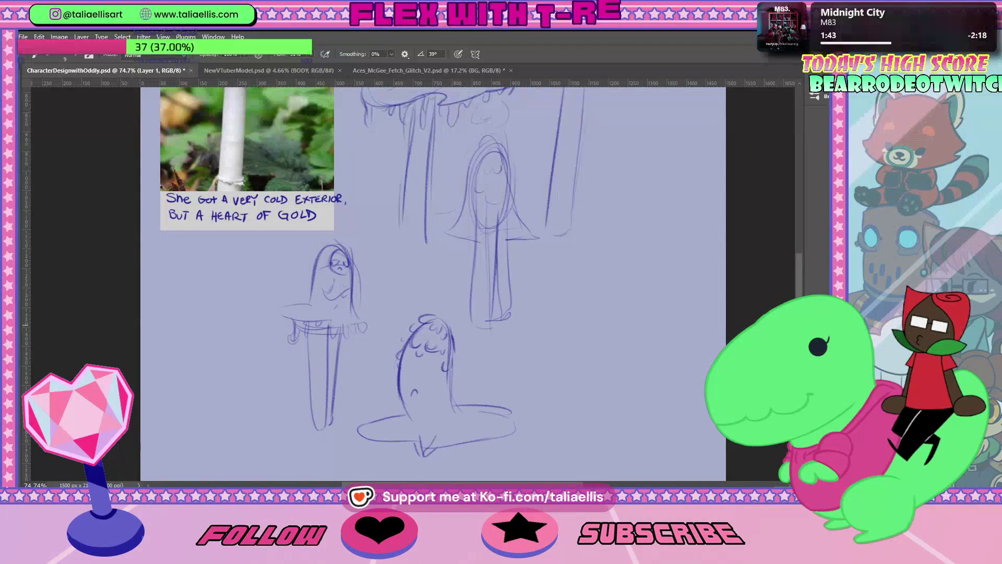
{"action": "scroll", "coordinate": [531, 423], "scroll_direction": "right", "scroll_amount": 1}
{"action": "scroll", "coordinate": [395, 360], "scroll_direction": "down", "scroll_amount": 3}
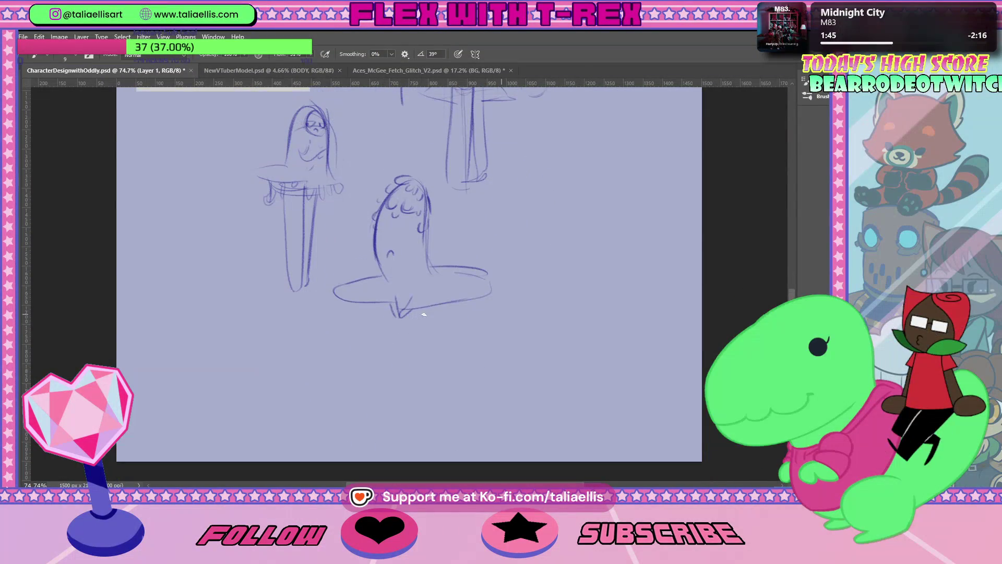
Step: Draw the left leg and the right leg with a foot below the cap
{"action": "key", "text": "ctrl+z"}
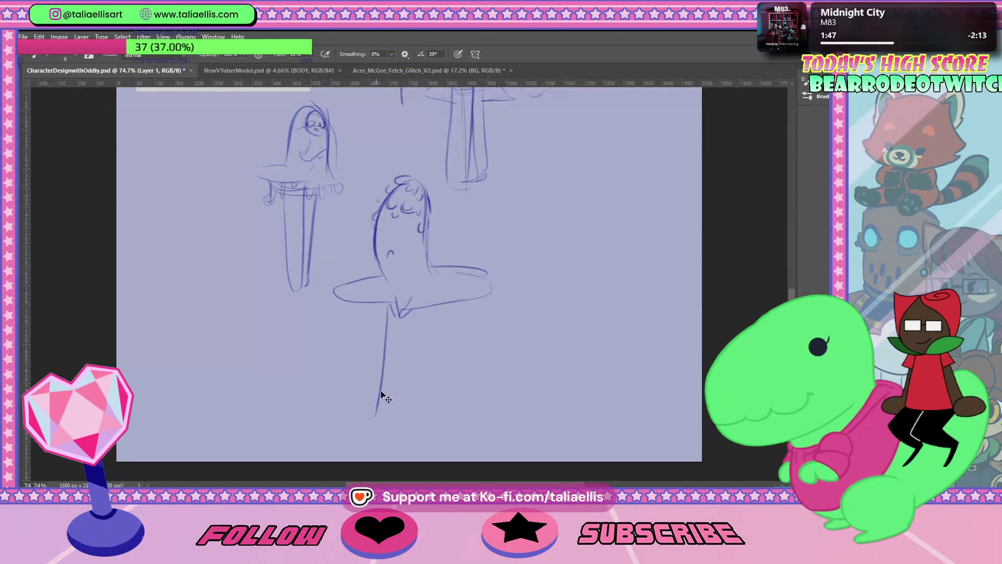
{"action": "left_click_drag", "start_coordinate": [389, 308], "coordinate": [389, 329]}
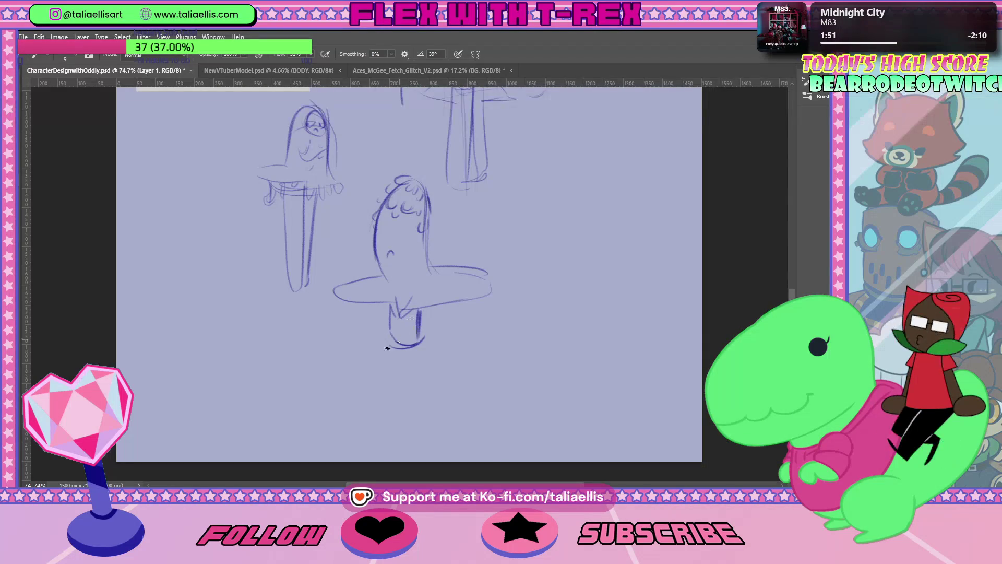
{"action": "left_click_drag", "start_coordinate": [387, 327], "coordinate": [400, 426]}
{"action": "key", "text": "ctrl+z"}
{"action": "left_click_drag", "start_coordinate": [387, 329], "coordinate": [422, 450]}
{"action": "left_click_drag", "start_coordinate": [421, 351], "coordinate": [459, 444]}
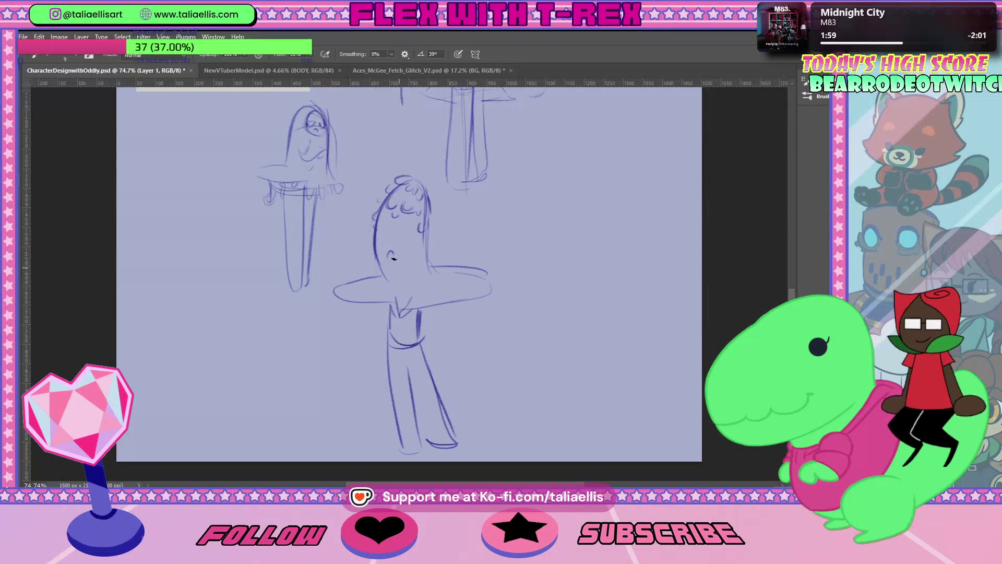
Step: Add a nose stroke to the face and a drip curve under the cap's right side
{"action": "mouse_move", "coordinate": [410, 226]}
{"action": "left_mouse_down"}
{"action": "mouse_move", "coordinate": [403, 252]}
{"action": "mouse_move", "coordinate": [429, 222]}
{"action": "left_mouse_up"}
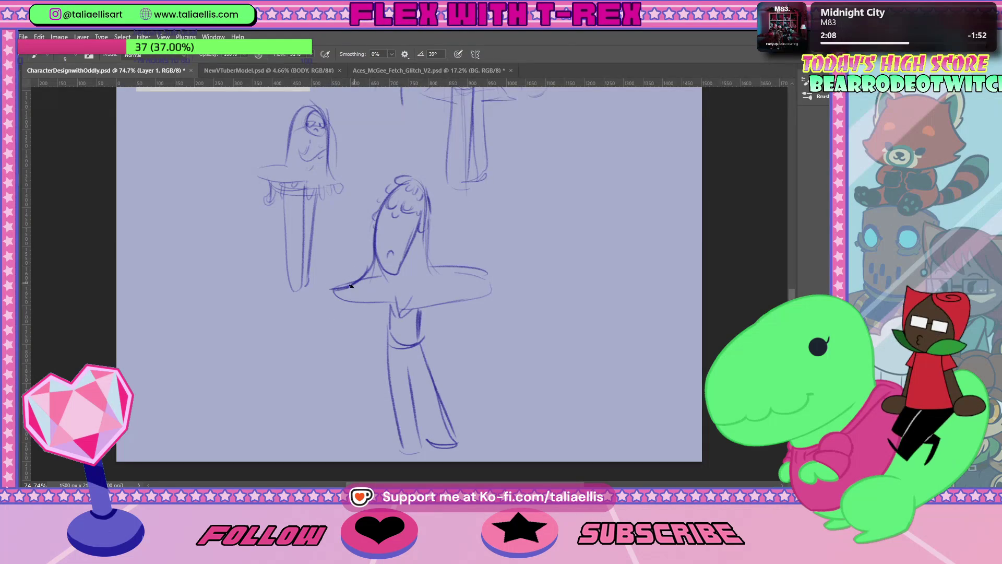
{"action": "key", "text": "ctrl+z"}
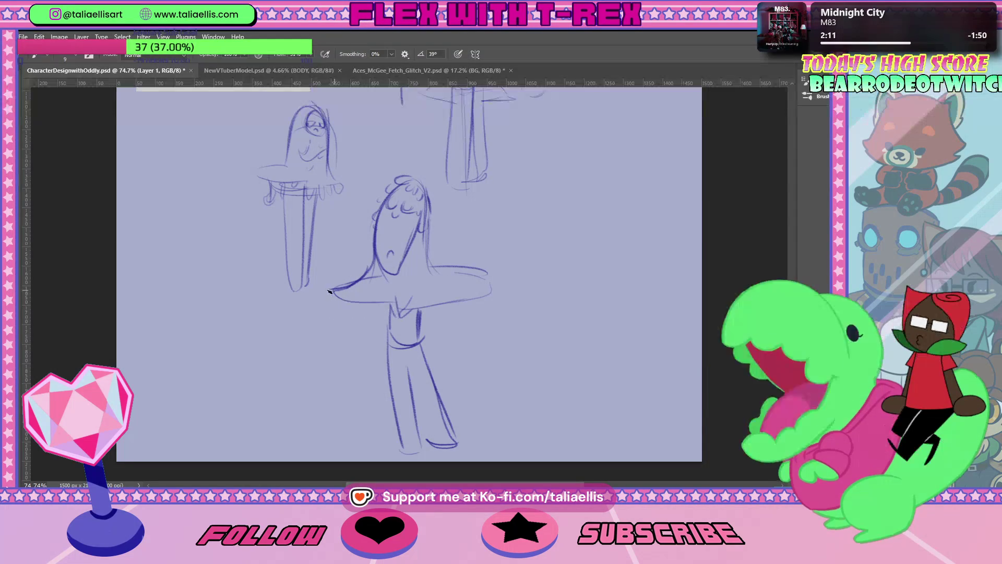
{"action": "left_click_drag", "start_coordinate": [490, 284], "coordinate": [442, 312]}
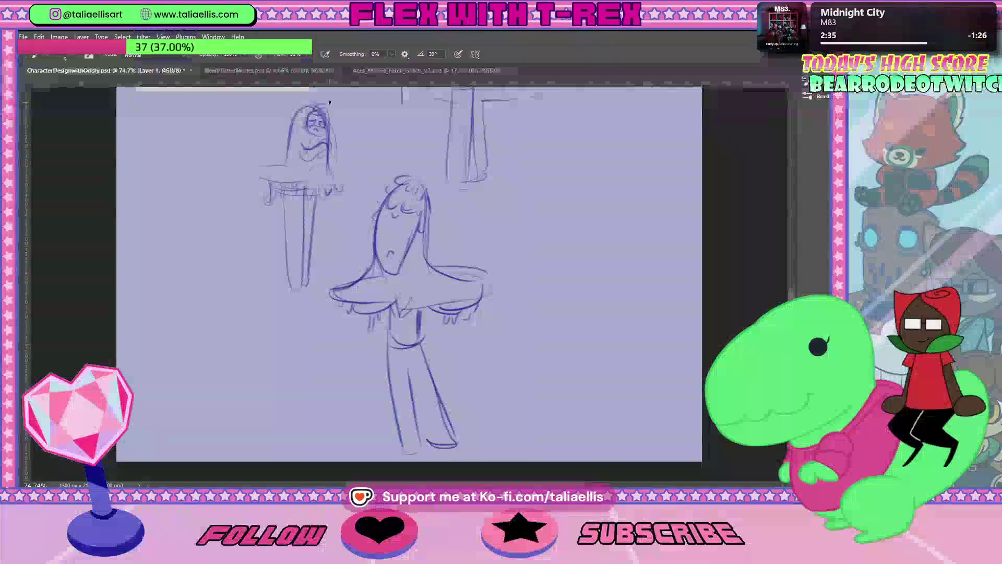
{"action": "left_click_drag", "start_coordinate": [574, 168], "coordinate": [603, 324]}
{"action": "key", "text": "ctrl+z"}
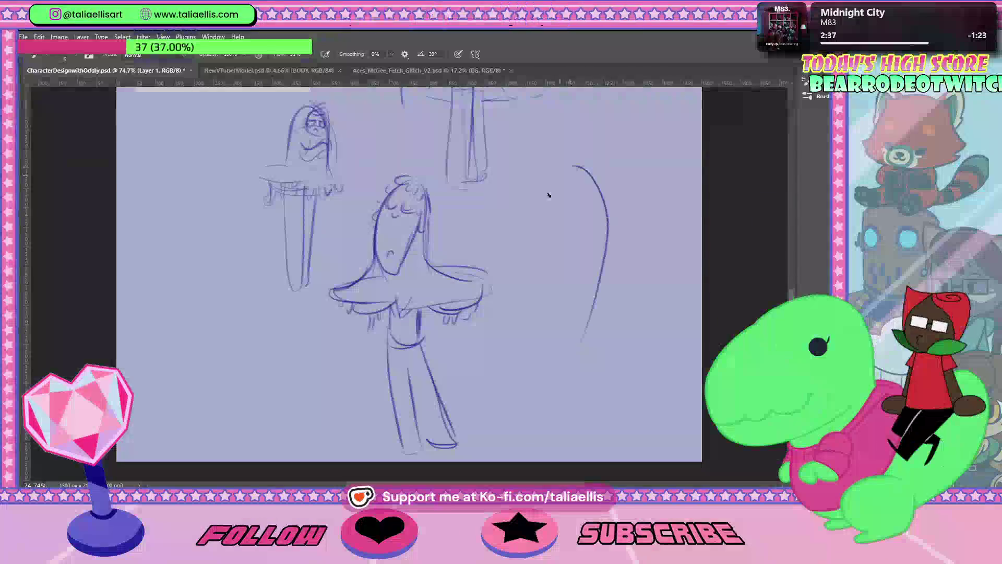
{"action": "left_click_drag", "start_coordinate": [543, 246], "coordinate": [556, 303]}
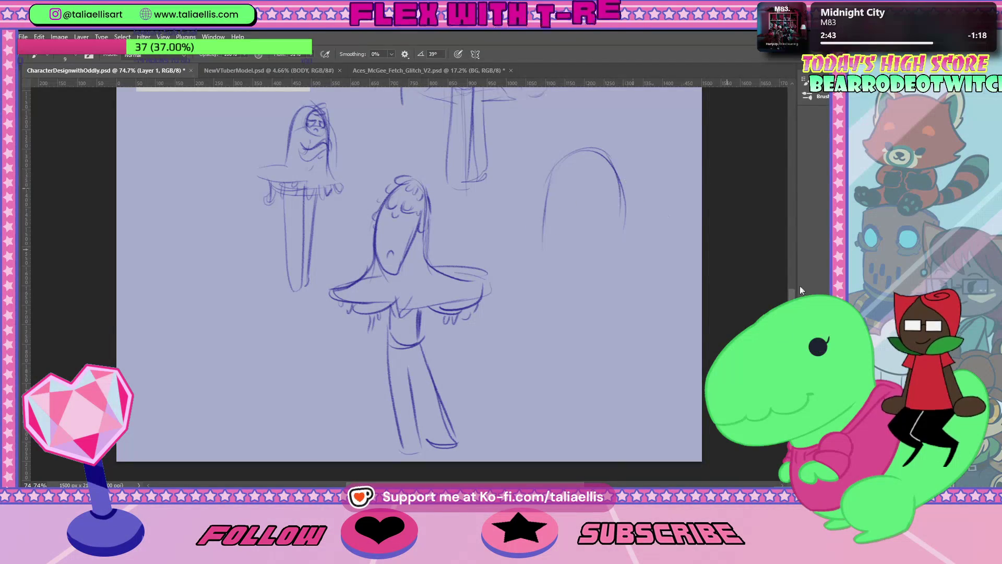
{"action": "scroll", "coordinate": [549, 182], "scroll_direction": "up", "scroll_amount": 3}
{"action": "key", "text": "F5"}
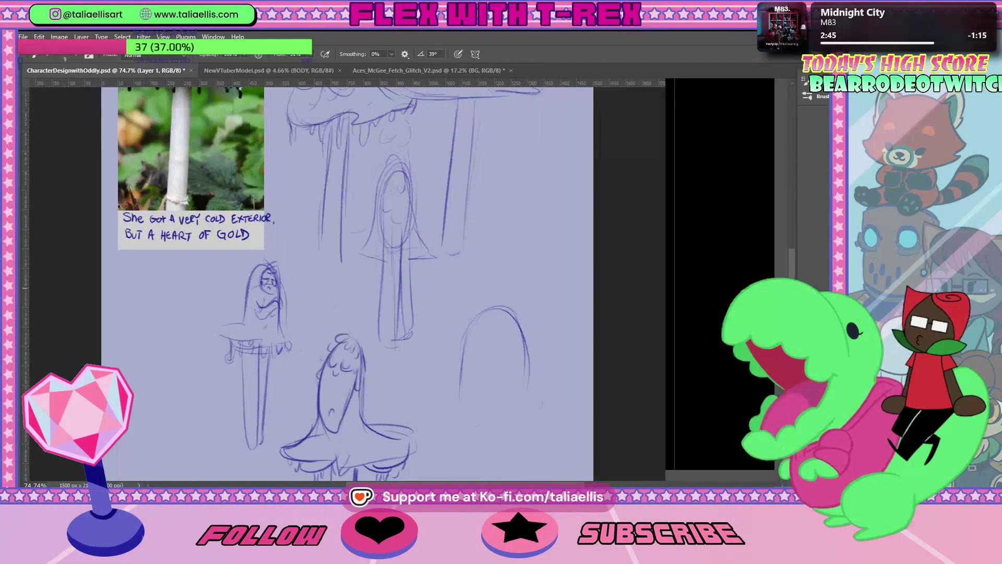
{"action": "key", "text": "ctrl+z"}
{"action": "key", "text": "ctrl+z"}
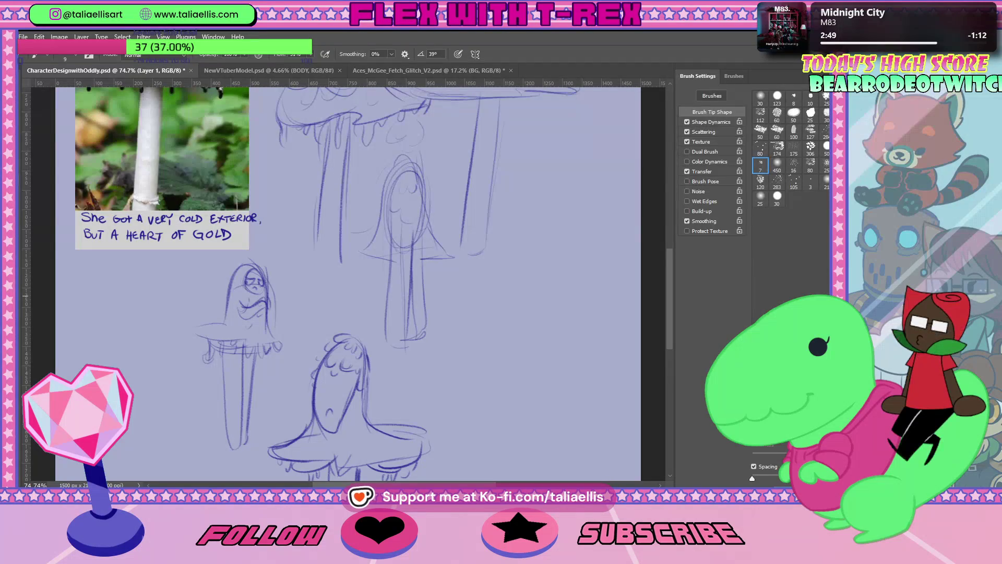
{"action": "key", "text": "F5"}
{"action": "left_click_drag", "start_coordinate": [792, 282], "coordinate": [789, 221]}
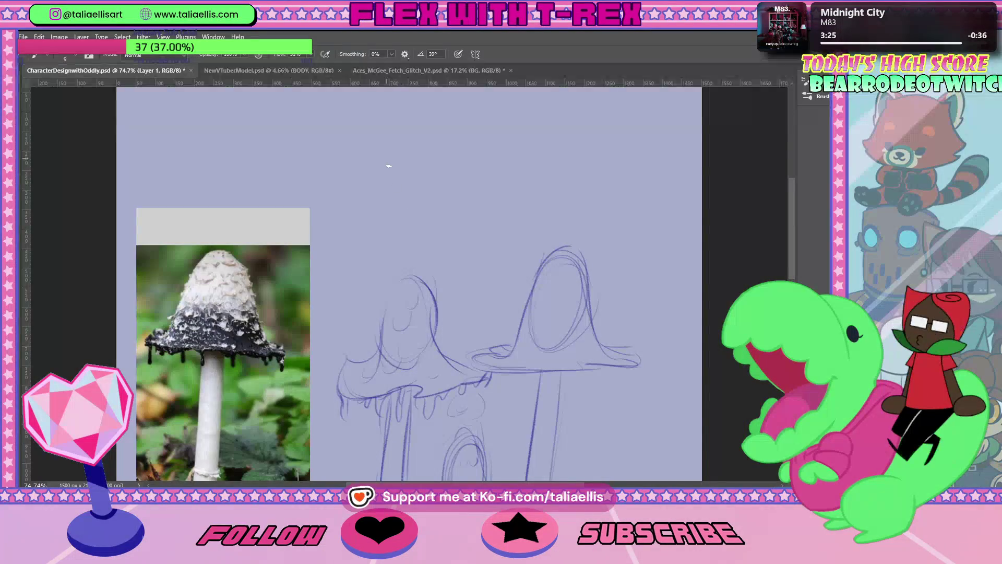
Step: Sketch the left and right sides of a small hooded cap above the mushrooms
{"action": "left_click_drag", "start_coordinate": [403, 156], "coordinate": [371, 220]}
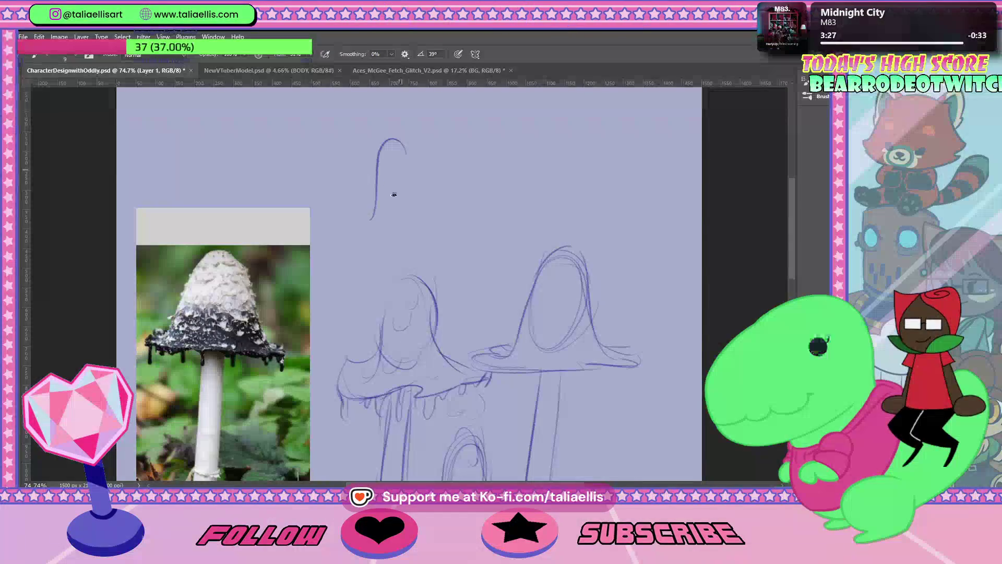
{"action": "mouse_move", "coordinate": [380, 146]}
{"action": "left_mouse_down"}
{"action": "mouse_move", "coordinate": [357, 230]}
{"action": "mouse_move", "coordinate": [387, 214]}
{"action": "mouse_move", "coordinate": [397, 191]}
{"action": "left_mouse_up"}
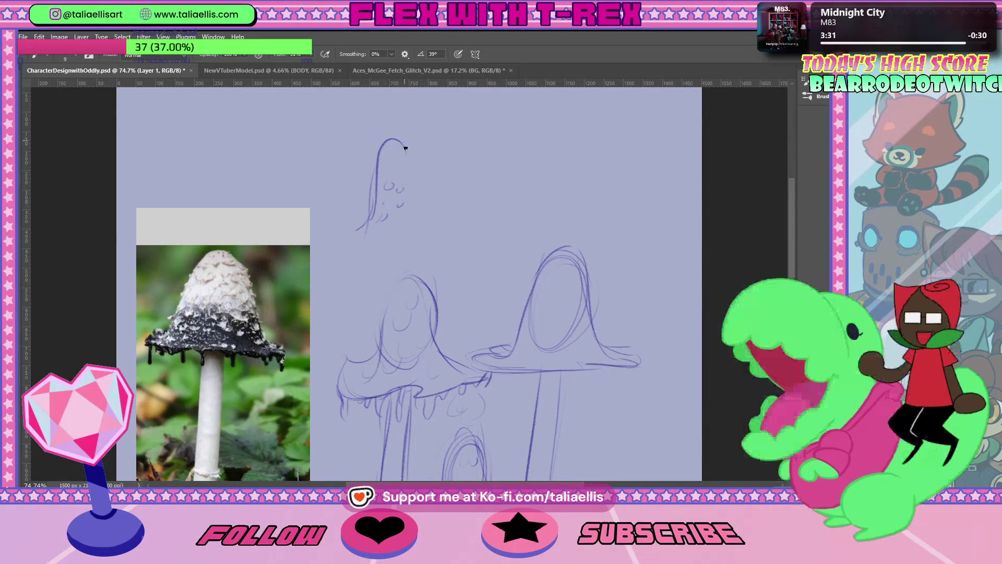
{"action": "left_click_drag", "start_coordinate": [406, 152], "coordinate": [418, 233]}
{"action": "key", "text": "ctrl+z"}
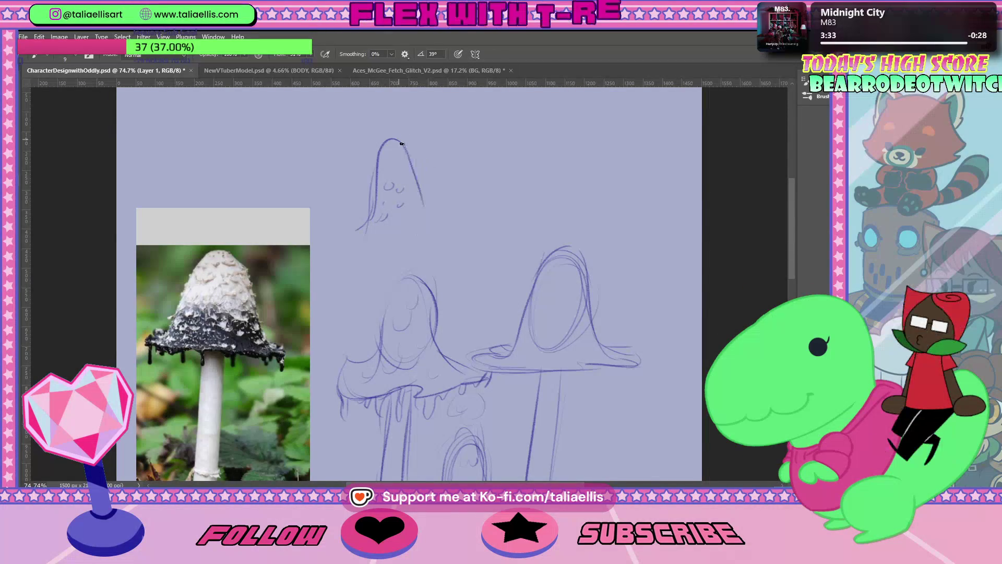
{"action": "left_click_drag", "start_coordinate": [399, 144], "coordinate": [429, 213]}
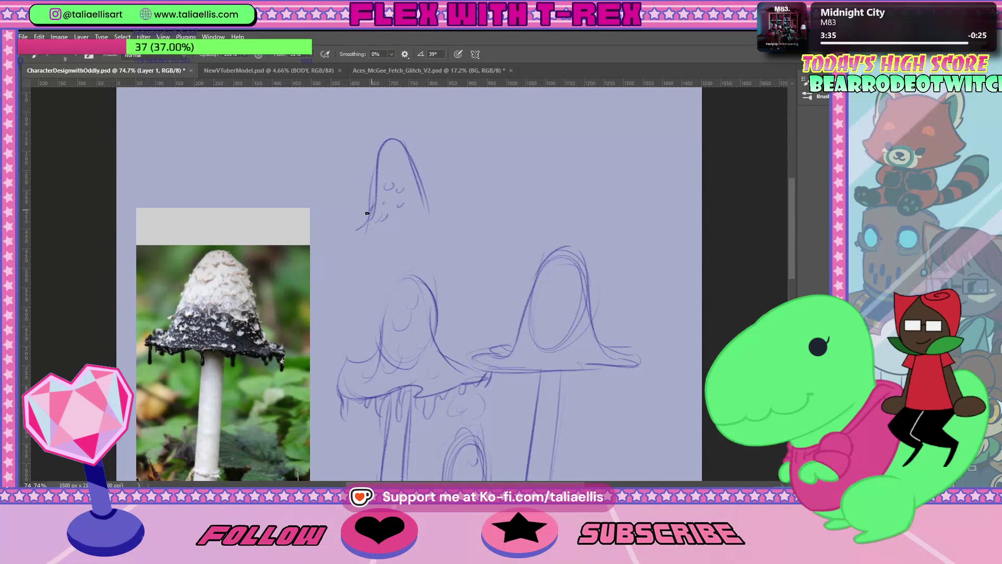
Step: Outline the small cap's drippy lower brim and start two stem legs beneath it
{"action": "left_click_drag", "start_coordinate": [366, 220], "coordinate": [389, 237]}
{"action": "key", "text": "ctrl+z"}
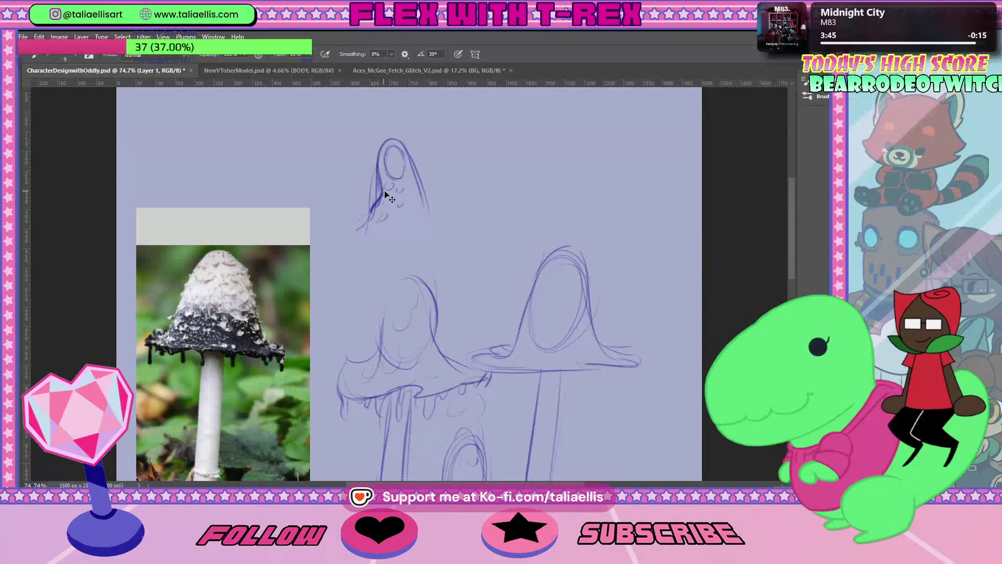
{"action": "mouse_move", "coordinate": [373, 214]}
{"action": "left_mouse_down"}
{"action": "mouse_move", "coordinate": [429, 205]}
{"action": "mouse_move", "coordinate": [403, 222]}
{"action": "mouse_move", "coordinate": [412, 219]}
{"action": "left_mouse_up"}
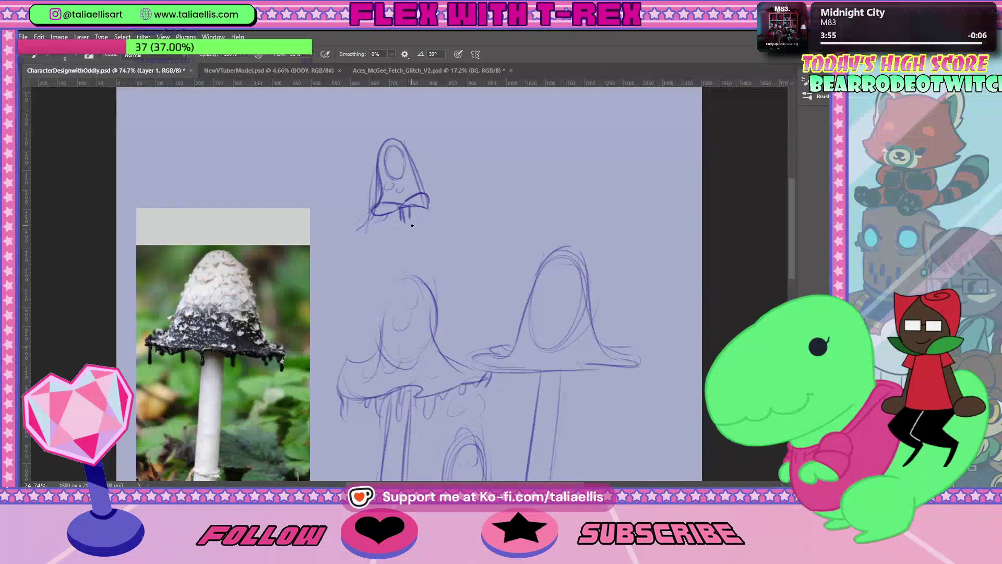
{"action": "key", "text": "ctrl+z"}
{"action": "mouse_move", "coordinate": [392, 216]}
{"action": "left_mouse_down"}
{"action": "mouse_move", "coordinate": [392, 274]}
{"action": "mouse_move", "coordinate": [411, 214]}
{"action": "left_mouse_up"}
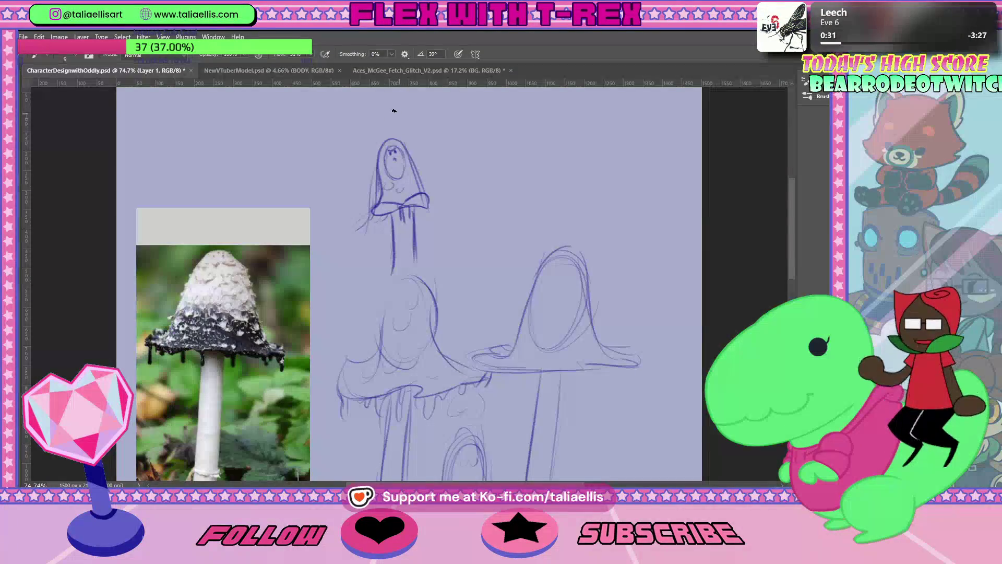
Step: Draw a wide mushroom-cap arc with a brim line above the small figure's head
{"action": "left_click_drag", "start_coordinate": [411, 108], "coordinate": [345, 148]}
{"action": "left_click_drag", "start_coordinate": [421, 108], "coordinate": [384, 122]}
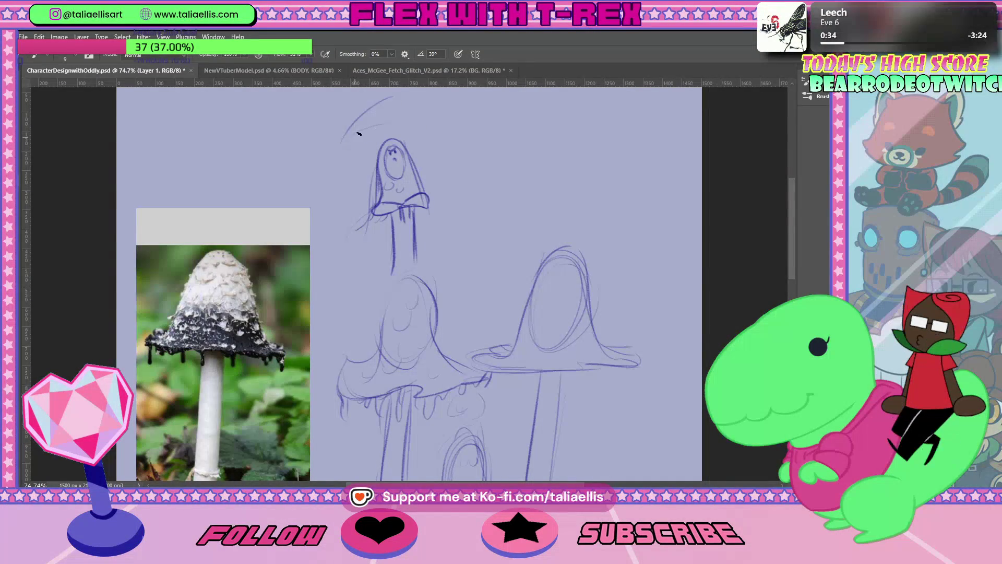
{"action": "left_click_drag", "start_coordinate": [409, 97], "coordinate": [433, 123]}
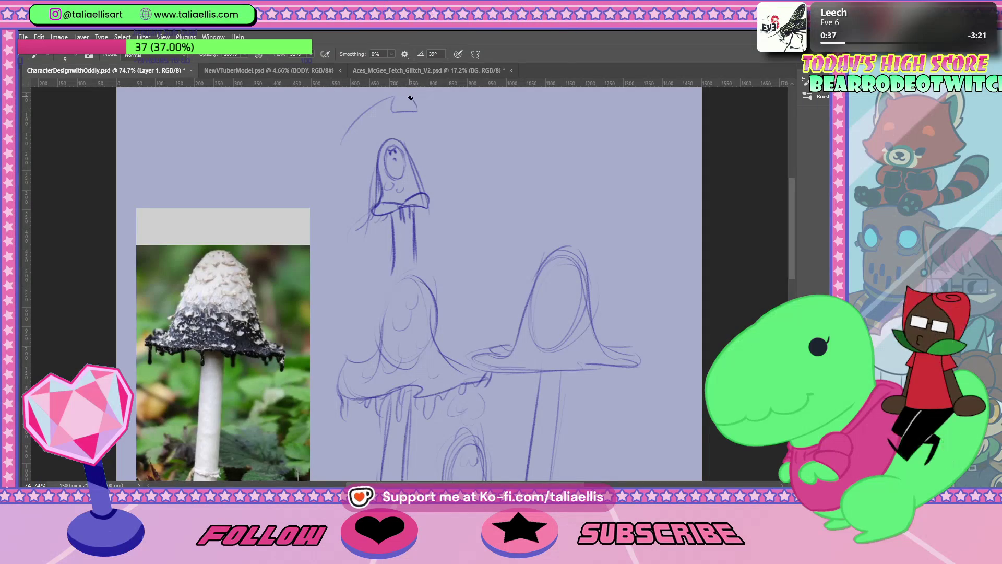
{"action": "left_click_drag", "start_coordinate": [347, 138], "coordinate": [395, 123]}
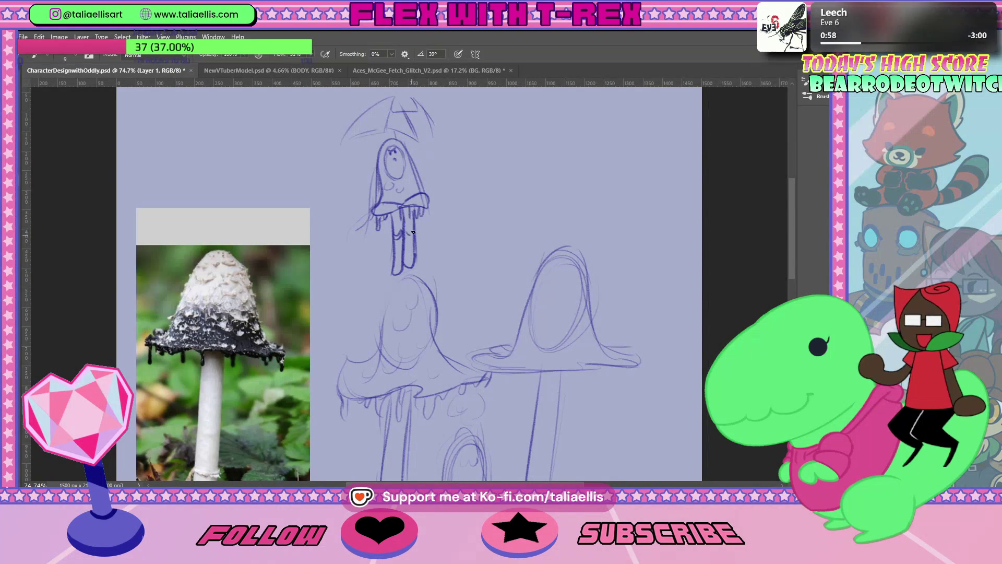
Step: Darken and refine the small hooded figure's facial features, then check the reference photo
{"action": "left_click_drag", "start_coordinate": [402, 156], "coordinate": [394, 163]}
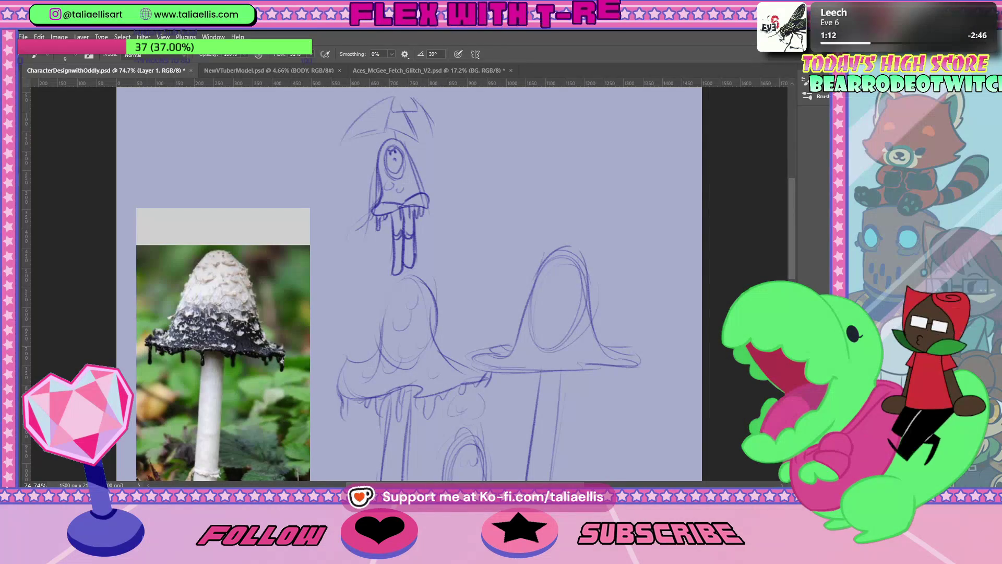
{"action": "scroll", "coordinate": [794, 235], "scroll_direction": "down", "scroll_amount": 2}
{"action": "scroll", "coordinate": [795, 235], "scroll_direction": "up", "scroll_amount": 1}
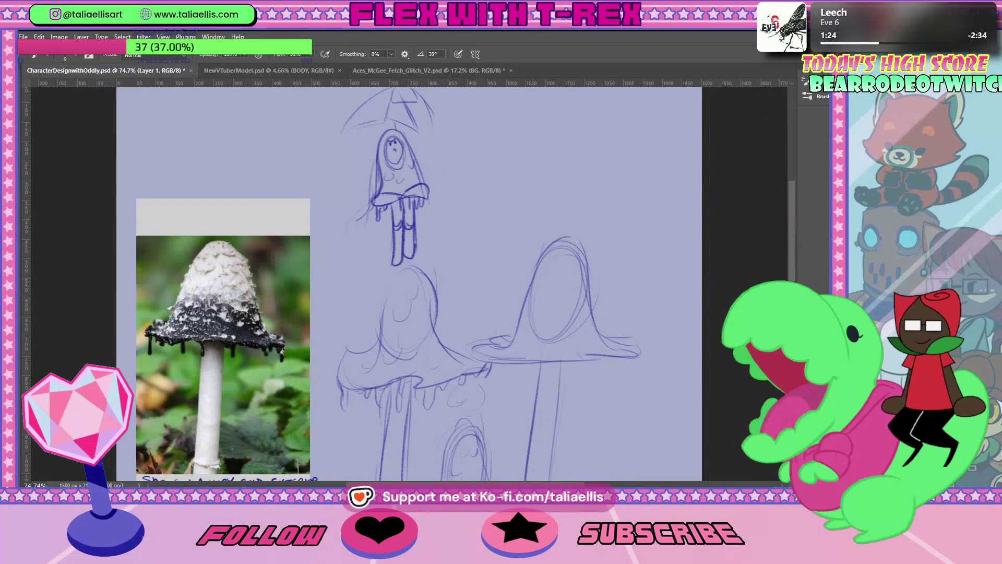
{"action": "scroll", "coordinate": [408, 282], "scroll_direction": "down", "scroll_amount": 3}
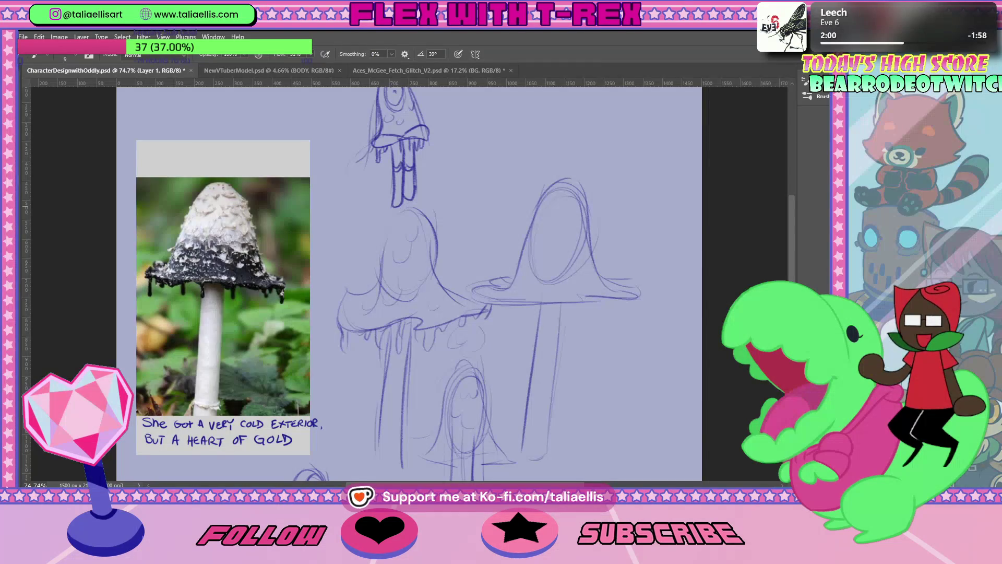
Step: Sketch an arched cap with a long wide brim to the right of the small figure
{"action": "left_click_drag", "start_coordinate": [792, 239], "coordinate": [791, 230]}
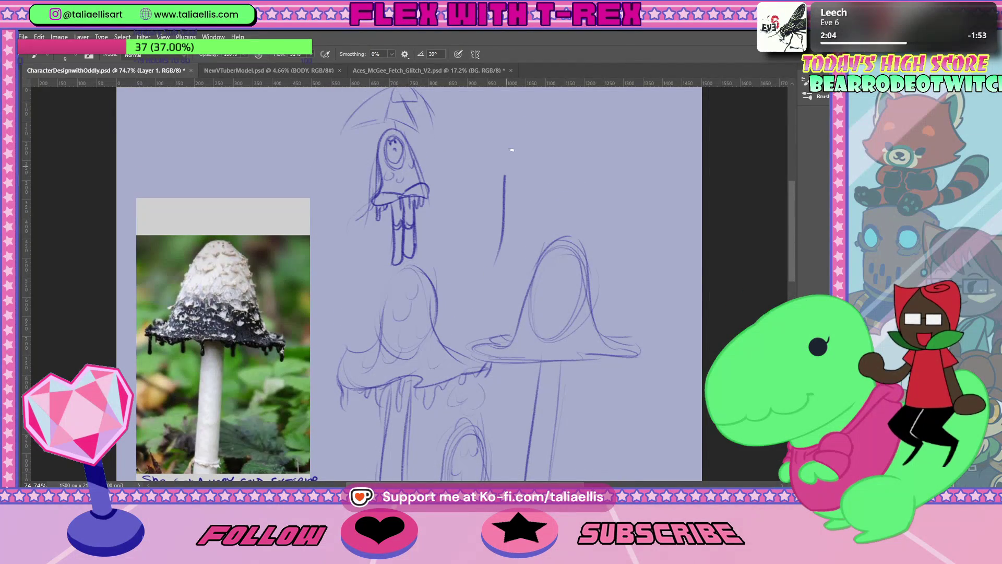
{"action": "left_click_drag", "start_coordinate": [547, 119], "coordinate": [474, 141]}
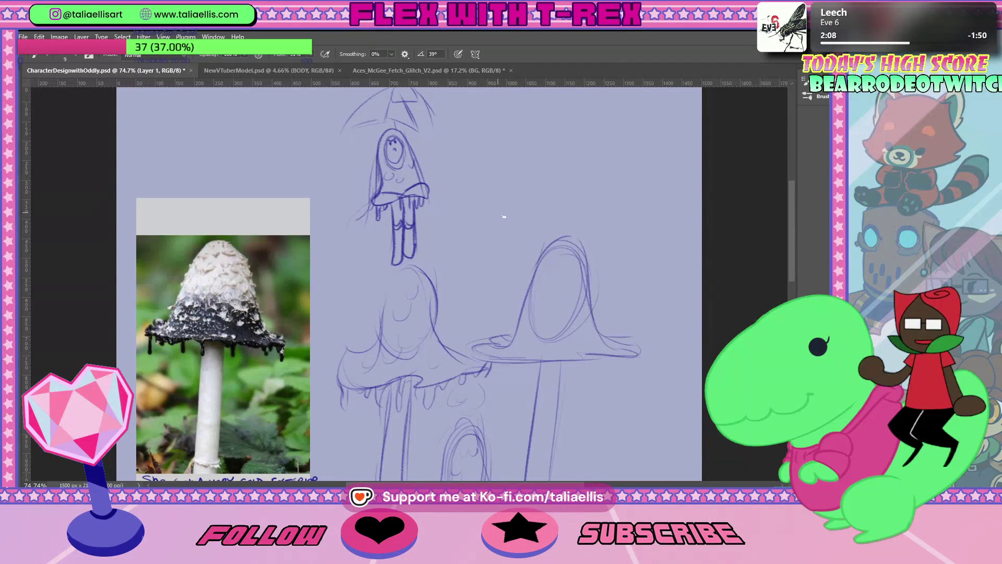
{"action": "mouse_move", "coordinate": [488, 136]}
{"action": "left_mouse_down"}
{"action": "mouse_move", "coordinate": [552, 137]}
{"action": "mouse_move", "coordinate": [504, 121]}
{"action": "left_mouse_up"}
{"action": "key", "text": "ctrl+z"}
{"action": "key", "text": "ctrl+z"}
{"action": "key", "text": "ctrl+z"}
{"action": "mouse_move", "coordinate": [486, 172]}
{"action": "left_mouse_down"}
{"action": "mouse_move", "coordinate": [595, 156]}
{"action": "mouse_move", "coordinate": [539, 183]}
{"action": "mouse_move", "coordinate": [504, 139]}
{"action": "left_mouse_up"}
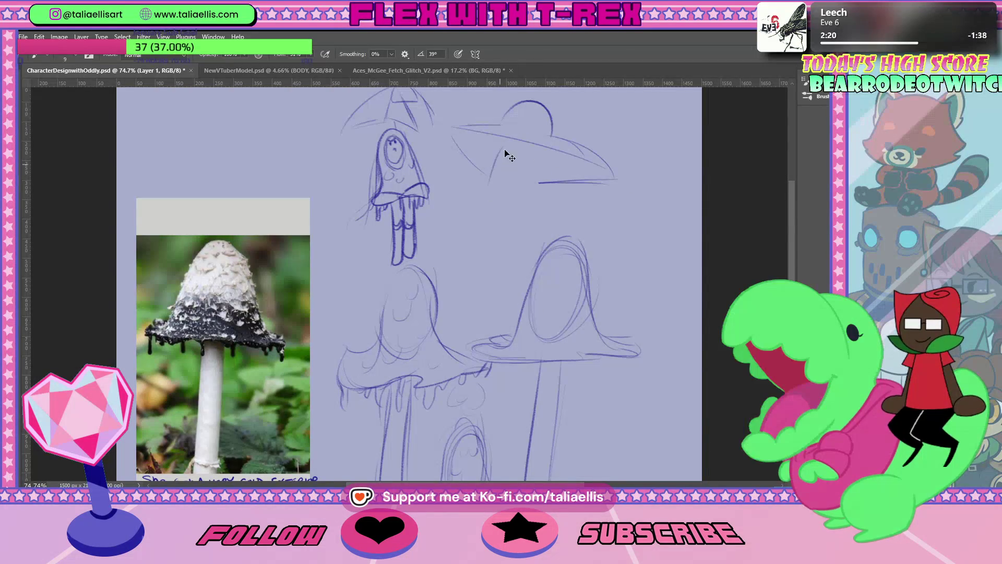
{"action": "key", "text": "ctrl+z"}
{"action": "left_click_drag", "start_coordinate": [493, 172], "coordinate": [505, 137]}
{"action": "left_click_drag", "start_coordinate": [548, 178], "coordinate": [546, 155]}
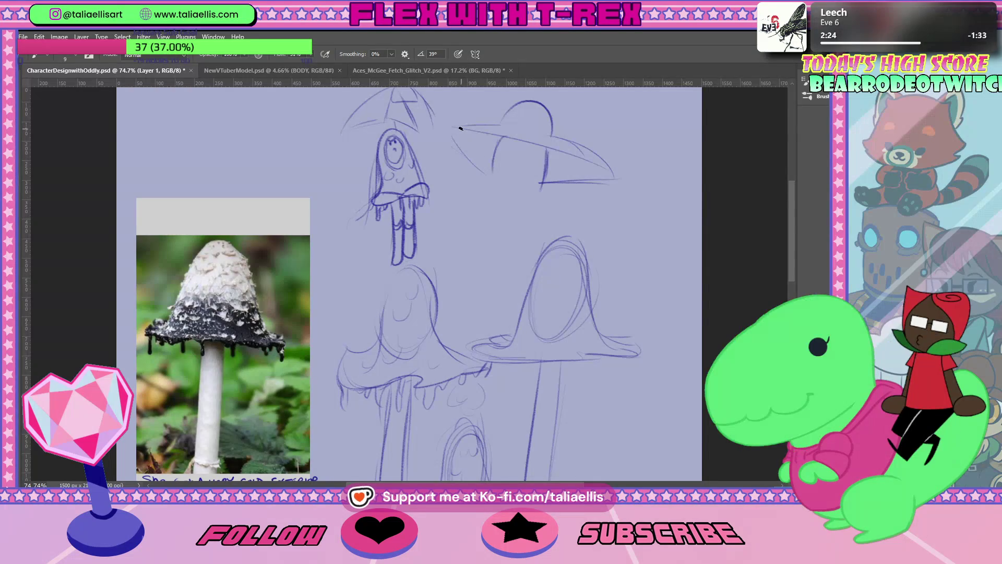
{"action": "left_click_drag", "start_coordinate": [454, 138], "coordinate": [464, 149]}
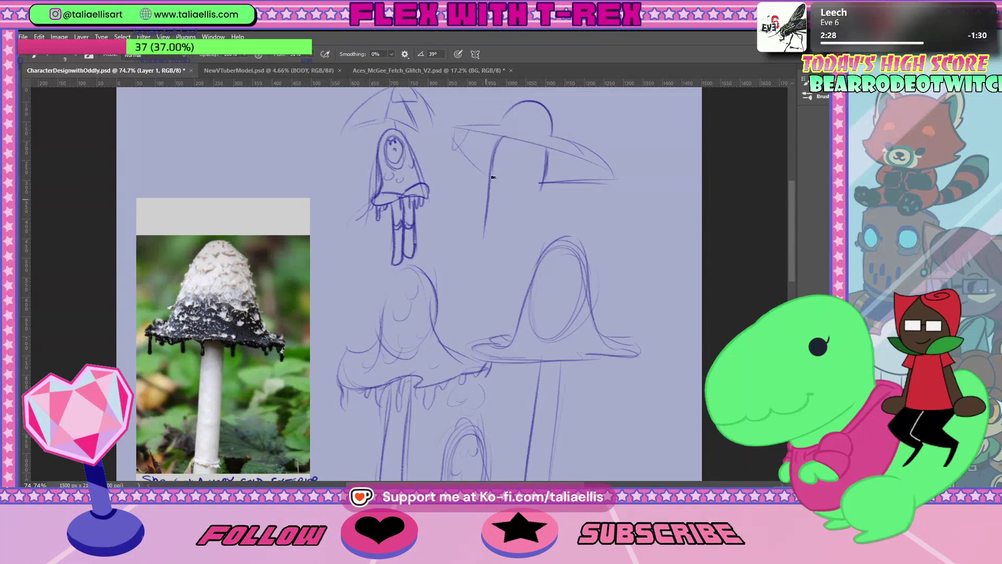
Step: Draw the long stem body's left and right lines and join them at the base
{"action": "left_click_drag", "start_coordinate": [498, 141], "coordinate": [471, 270]}
{"action": "left_click_drag", "start_coordinate": [485, 199], "coordinate": [496, 302]}
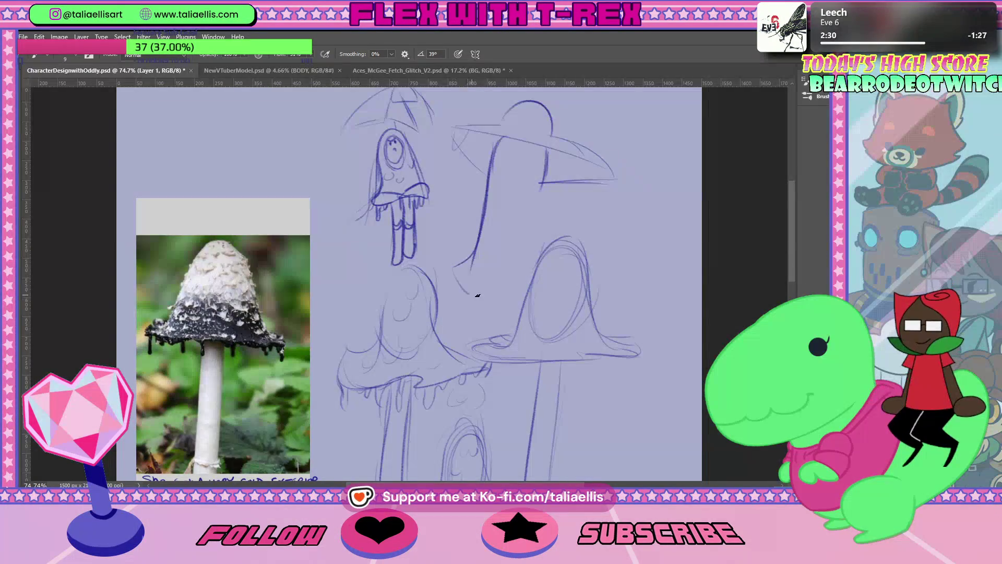
{"action": "left_click_drag", "start_coordinate": [546, 166], "coordinate": [539, 254]}
{"action": "mouse_move", "coordinate": [522, 293]}
{"action": "left_mouse_down"}
{"action": "mouse_move", "coordinate": [494, 302]}
{"action": "mouse_move", "coordinate": [506, 306]}
{"action": "left_mouse_up"}
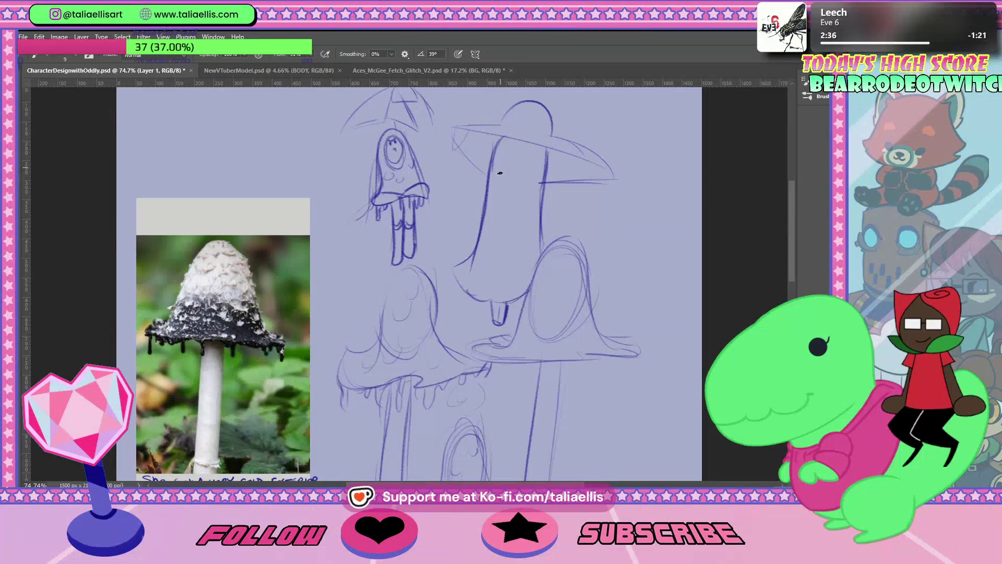
Step: Sketch the face outline inside the stem top and erase the brim's right tip
{"action": "left_click_drag", "start_coordinate": [504, 139], "coordinate": [520, 183]}
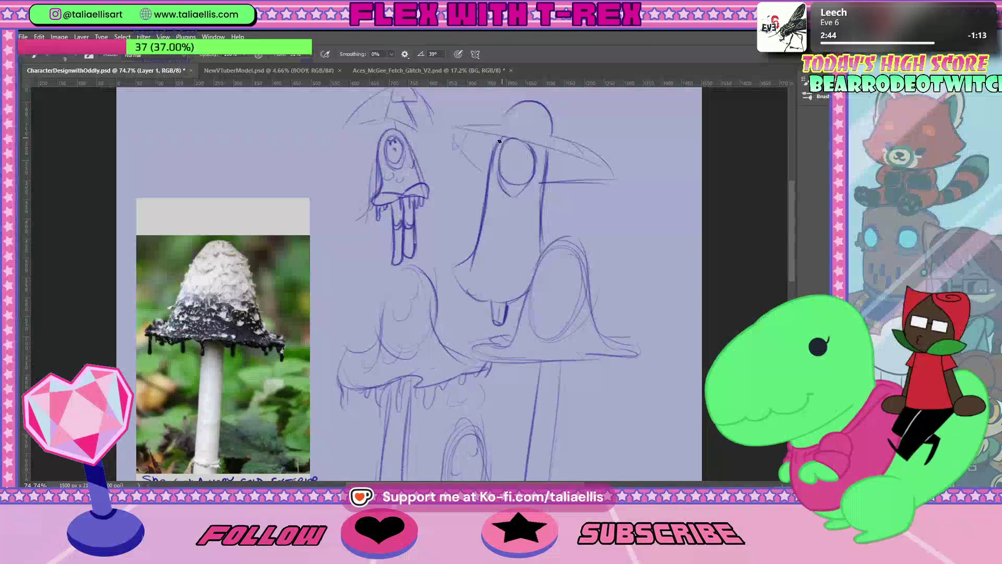
{"action": "key", "text": "e"}
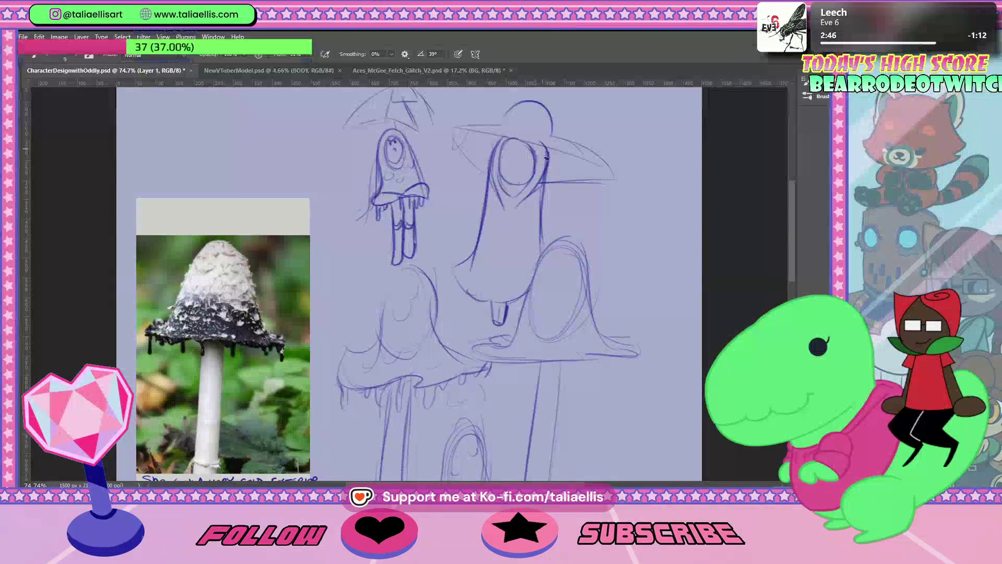
{"action": "left_click_drag", "start_coordinate": [568, 168], "coordinate": [633, 181]}
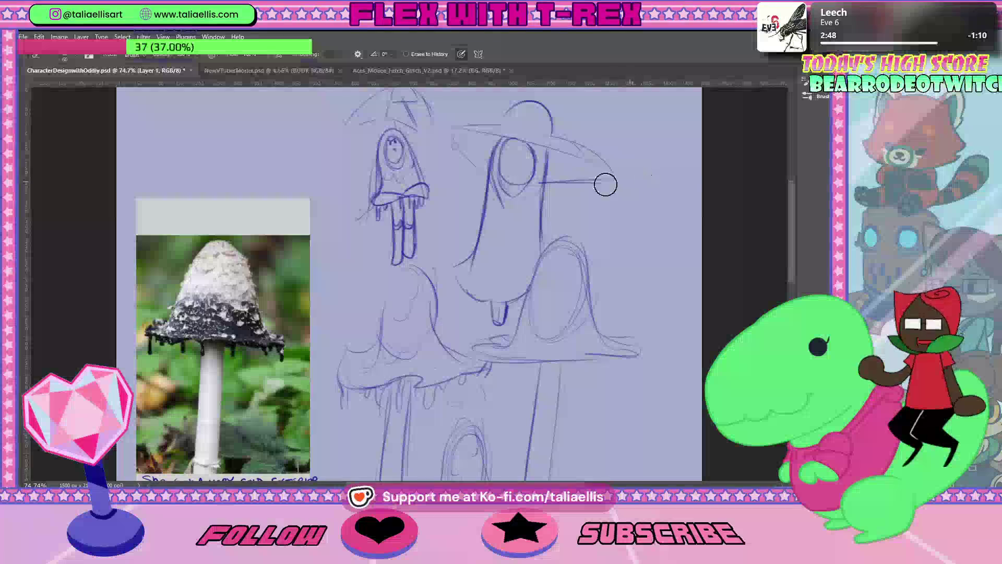
Step: Redraw the hat brim's right end in darker strokes
{"action": "key", "text": "b"}
{"action": "left_click_drag", "start_coordinate": [558, 137], "coordinate": [615, 177]}
{"action": "scroll", "coordinate": [629, 236], "scroll_direction": "down", "scroll_amount": 5}
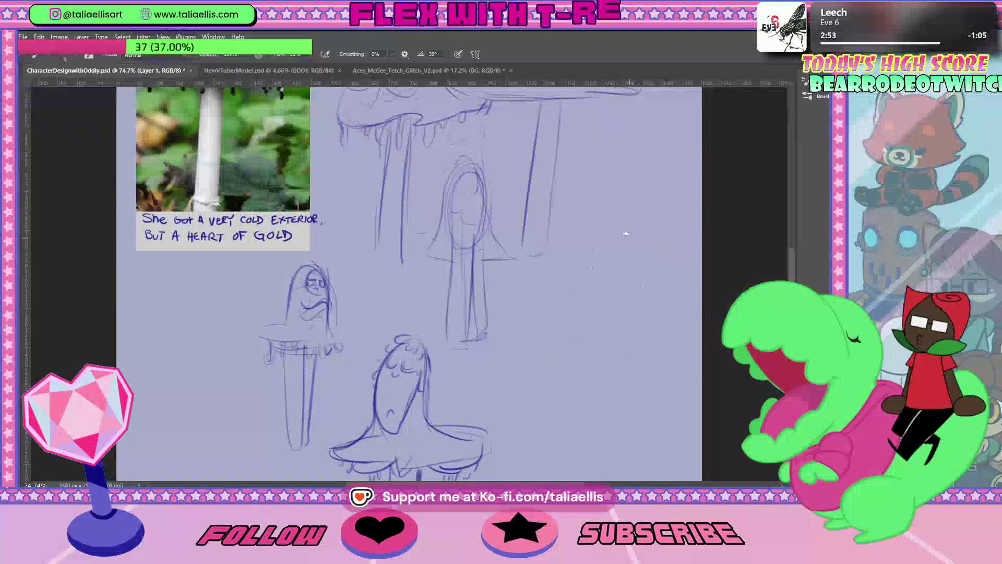
Step: Sketch and refine the oval face of the right-hand figure
{"action": "mouse_move", "coordinate": [629, 236]}
{"action": "left_mouse_down"}
{"action": "mouse_move", "coordinate": [595, 311]}
{"action": "mouse_move", "coordinate": [593, 355]}
{"action": "left_mouse_up"}
{"action": "key", "text": "ctrl+z"}
{"action": "mouse_move", "coordinate": [792, 261]}
{"action": "left_mouse_down"}
{"action": "mouse_move", "coordinate": [787, 235]}
{"action": "mouse_move", "coordinate": [789, 334]}
{"action": "left_mouse_up"}
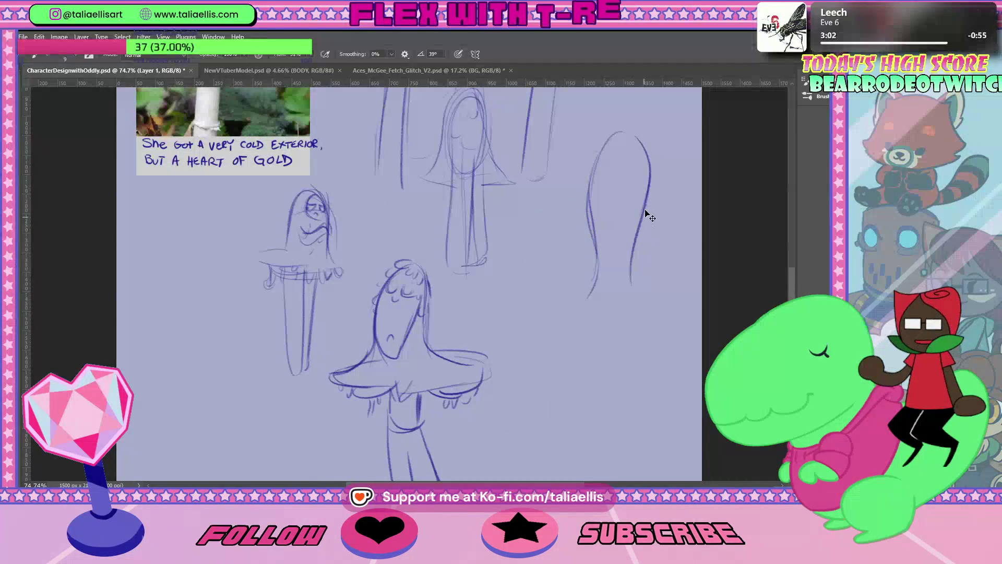
{"action": "left_click_drag", "start_coordinate": [633, 274], "coordinate": [642, 294]}
{"action": "left_click_drag", "start_coordinate": [599, 264], "coordinate": [583, 308]}
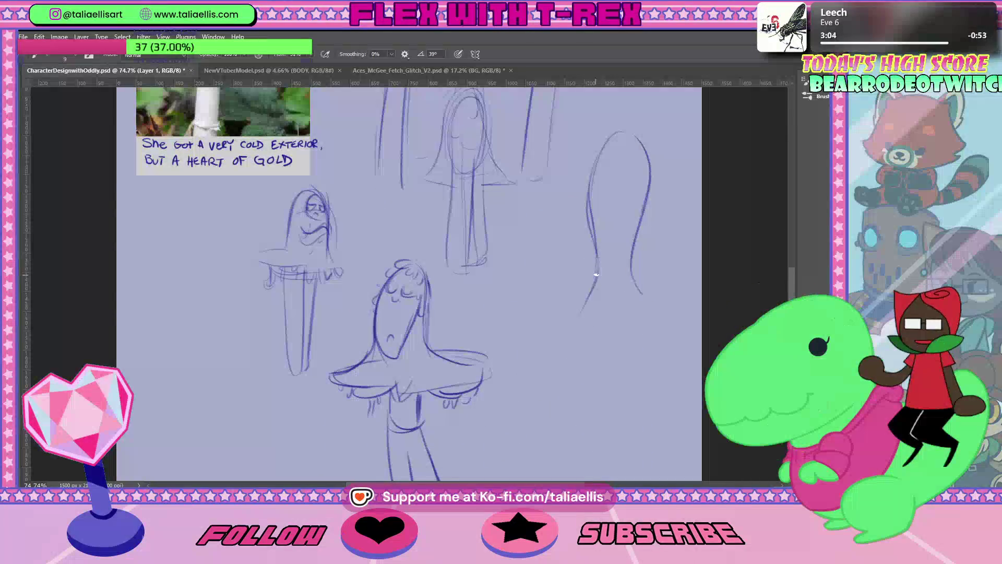
{"action": "left_click_drag", "start_coordinate": [789, 277], "coordinate": [789, 295]}
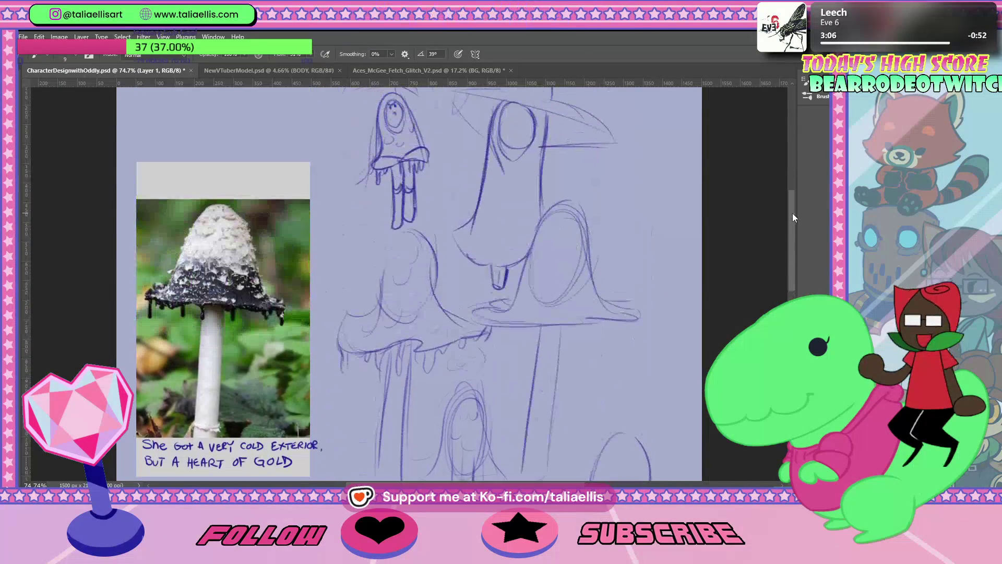
{"action": "scroll", "coordinate": [702, 291], "scroll_direction": "up", "scroll_amount": 3}
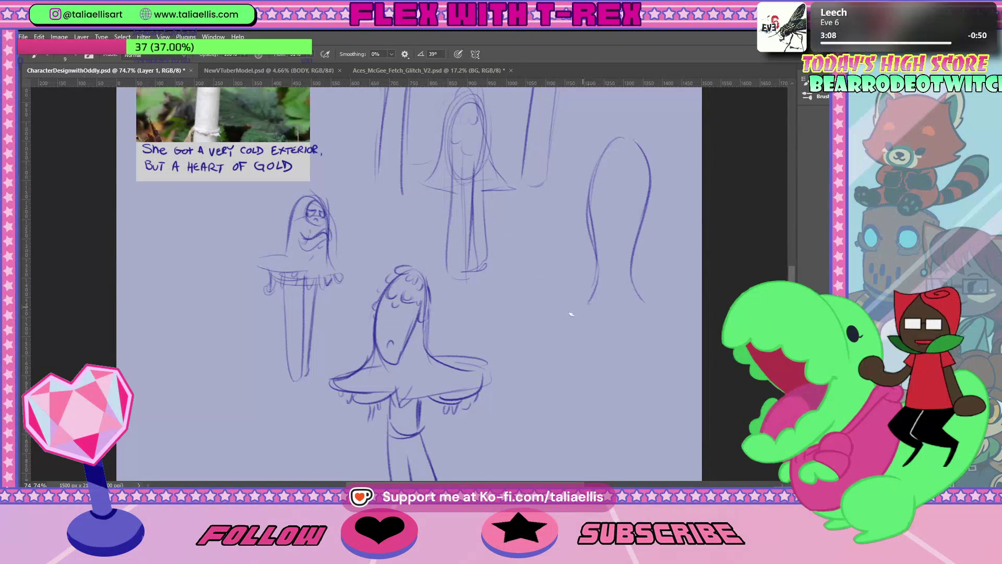
{"action": "left_click_drag", "start_coordinate": [583, 307], "coordinate": [605, 322]}
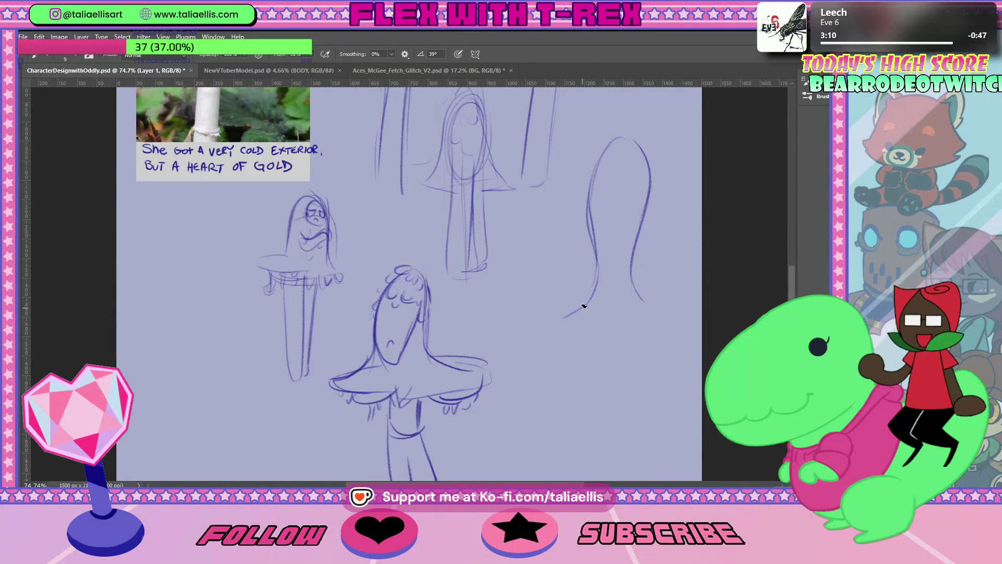
{"action": "key", "text": "ctrl+z"}
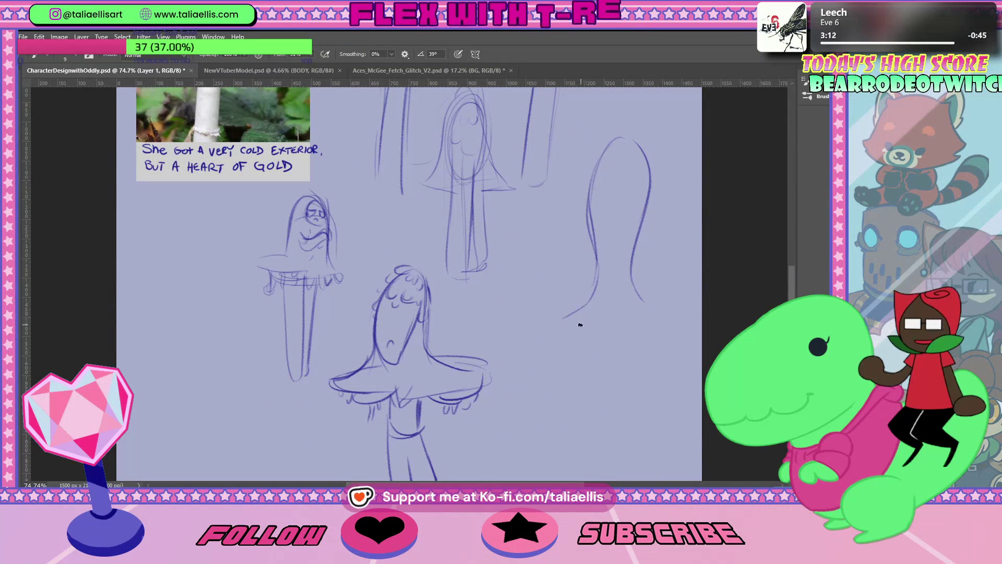
Step: Trace the hooded figure's left contour from the hood down to its flared base
{"action": "left_click_drag", "start_coordinate": [599, 264], "coordinate": [577, 326]}
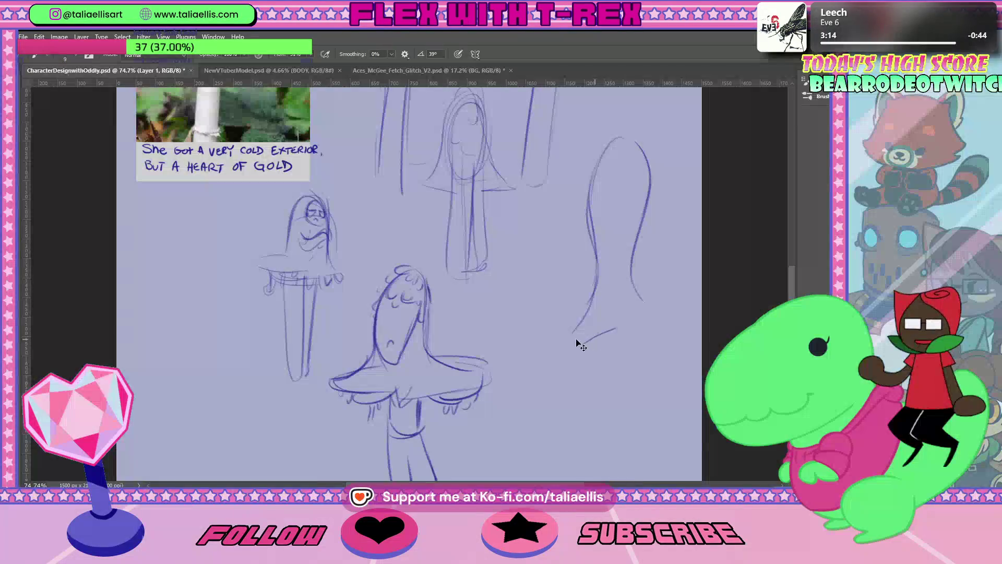
{"action": "key", "text": "ctrl+z"}
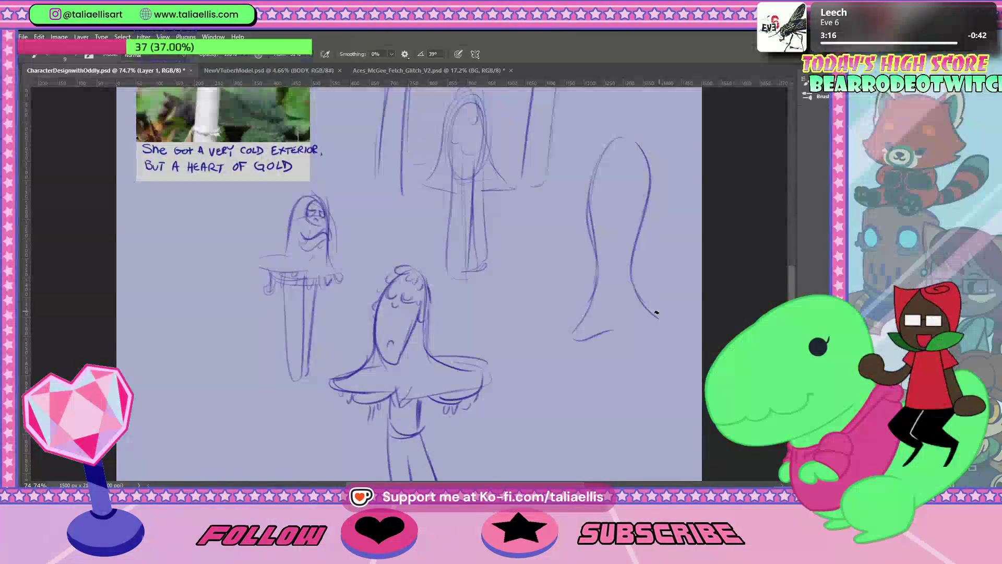
{"action": "left_click_drag", "start_coordinate": [616, 337], "coordinate": [658, 319]}
{"action": "key", "text": "ctrl+z"}
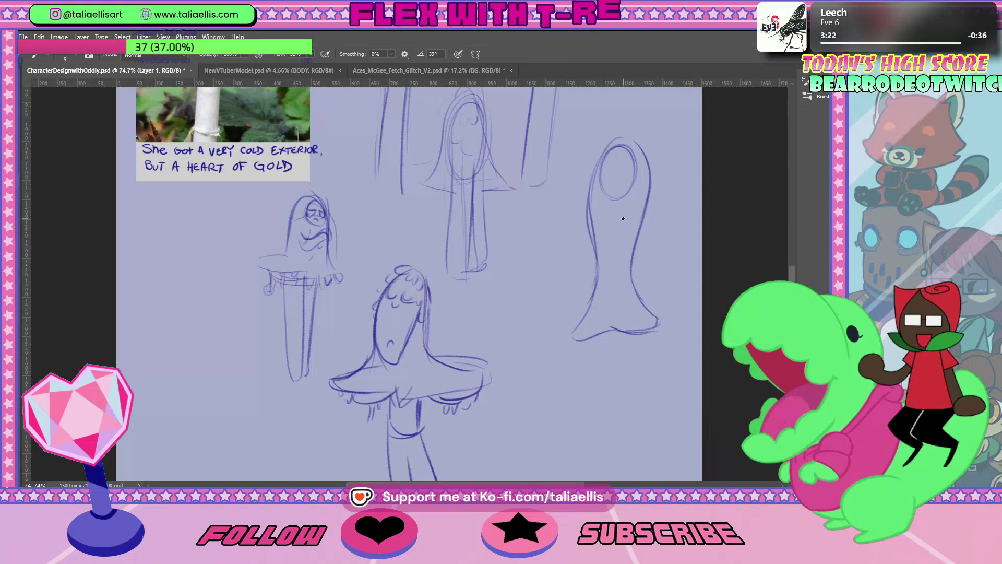
{"action": "left_click_drag", "start_coordinate": [591, 198], "coordinate": [600, 227]}
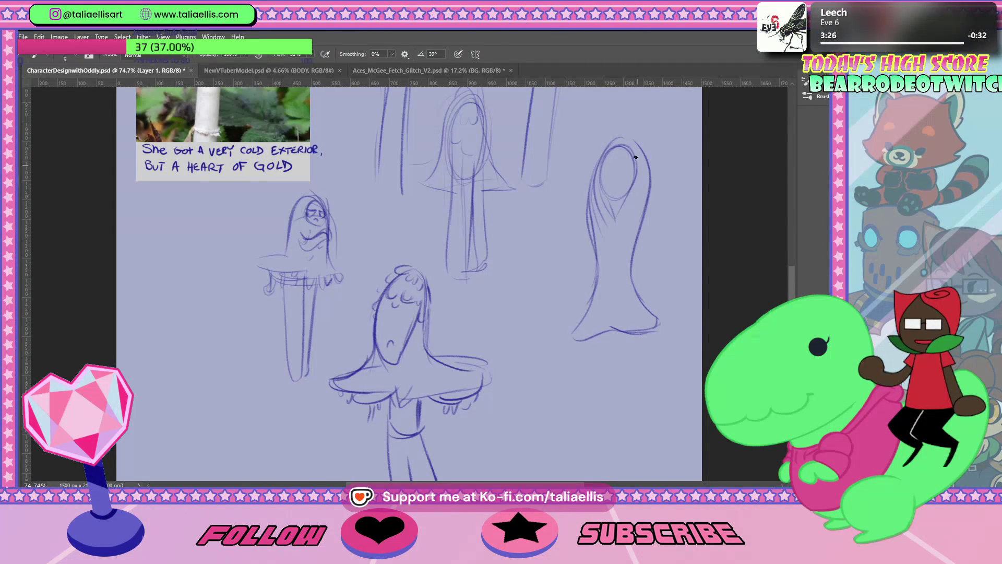
{"action": "left_click_drag", "start_coordinate": [598, 261], "coordinate": [584, 340]}
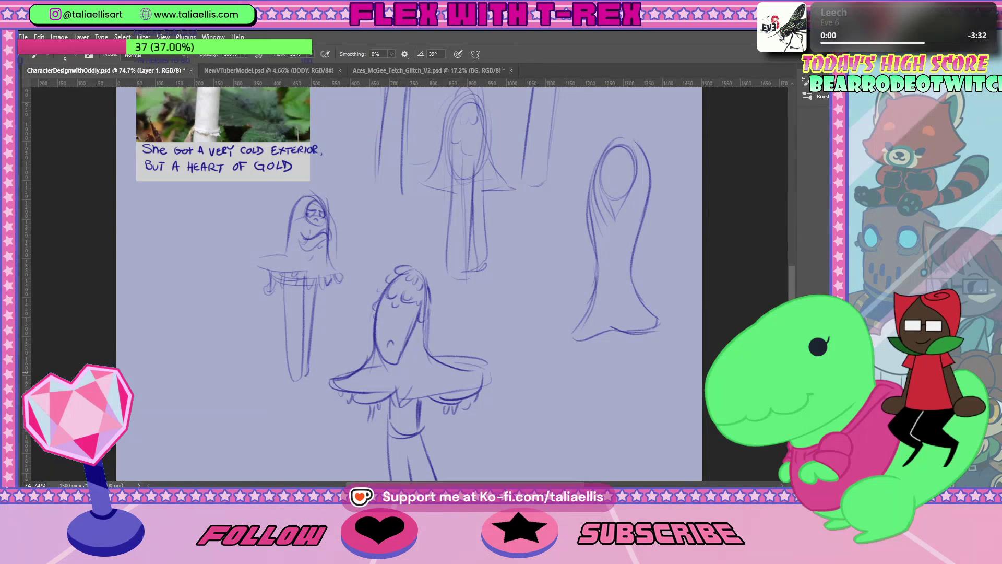
Step: Paste the hijab reference photo above the MUSHROOM layer and fit the page in view
{"action": "left_click", "coordinate": [383, 261], "text": "ctrl"}
{"action": "key", "text": "ctrl+v"}
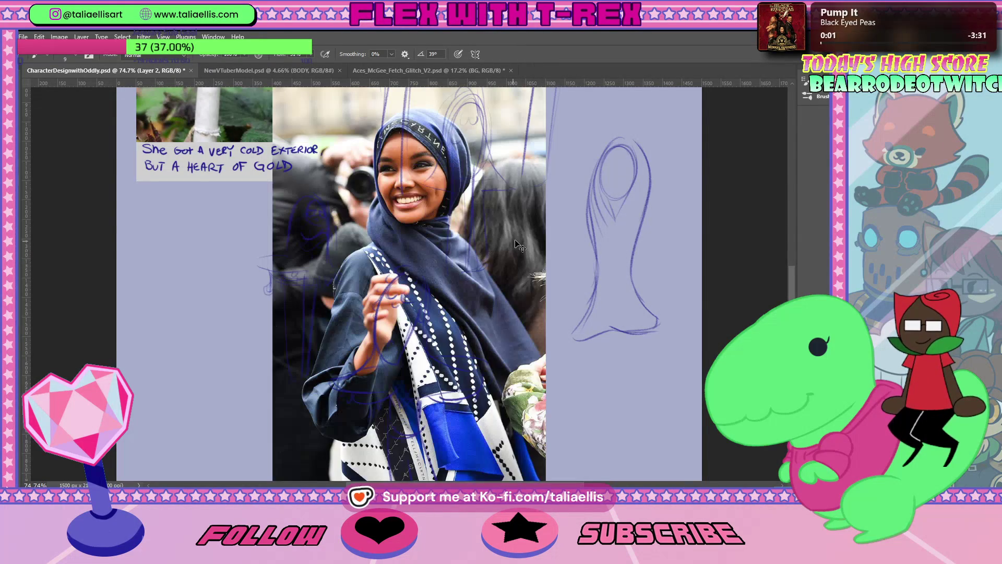
{"action": "key", "text": "ctrl+0"}
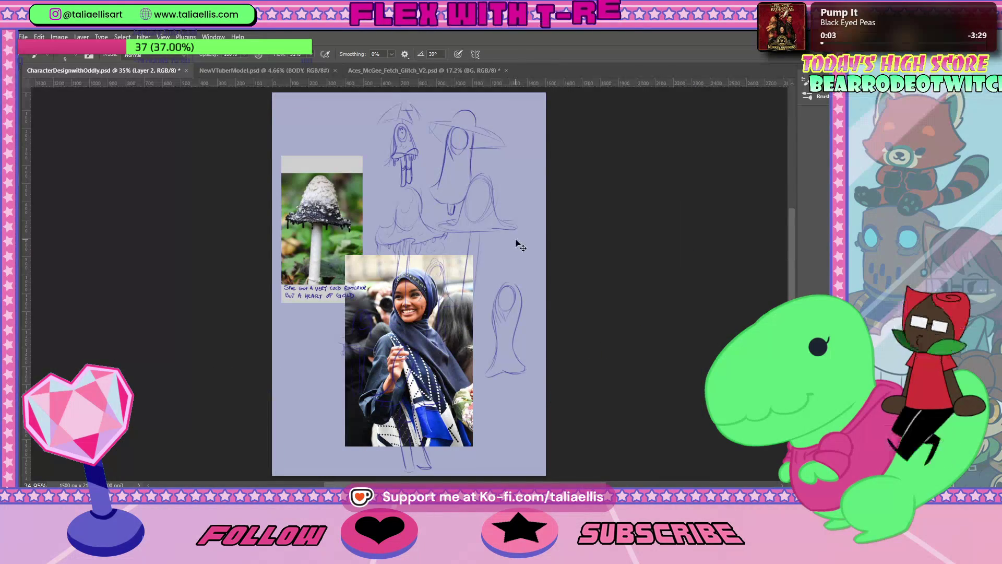
Step: Scale the photo down, place it under the mushroom note, then paste the bangs portrait
{"action": "key", "text": "ctrl+t"}
{"action": "left_click_drag", "start_coordinate": [473, 255], "coordinate": [409, 334]}
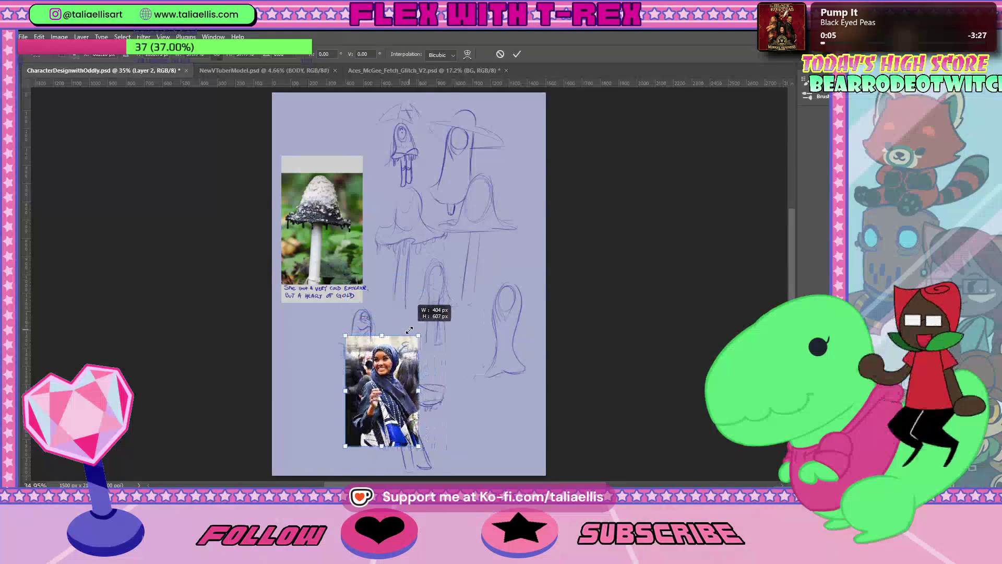
{"action": "key", "text": "ctrl+z"}
{"action": "left_click_drag", "start_coordinate": [472, 256], "coordinate": [421, 335]}
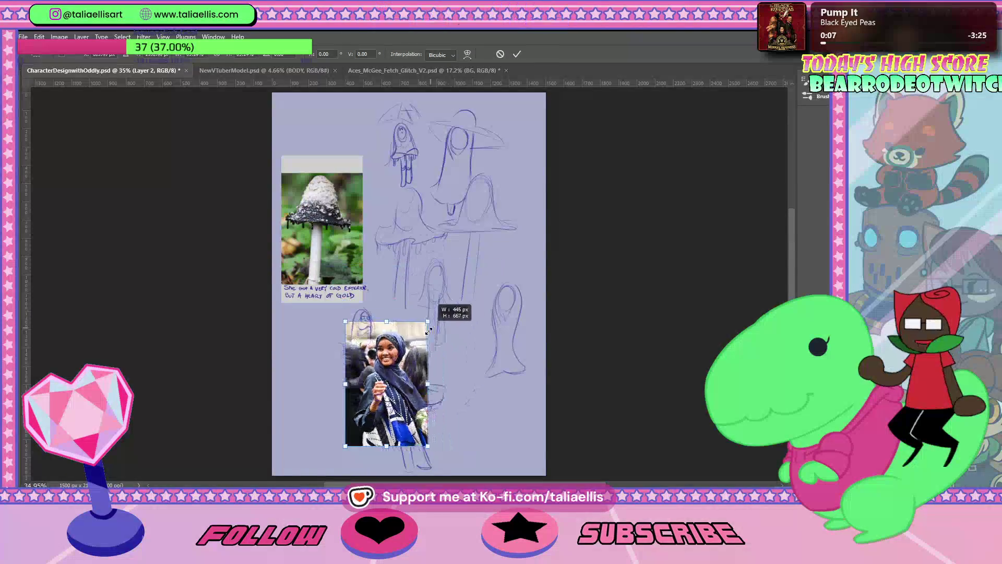
{"action": "left_click_drag", "start_coordinate": [396, 392], "coordinate": [332, 358]}
{"action": "key", "text": "Return"}
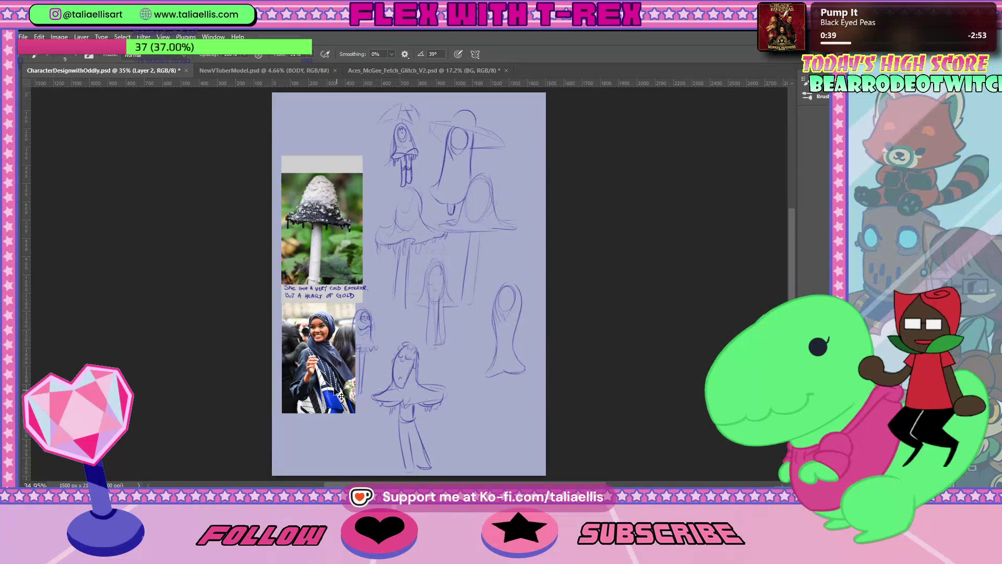
{"action": "key", "text": "ctrl+v"}
Step: Scale down the bangs portrait and place it overlapping the hijab photo's right side
{"action": "key", "text": "ctrl+t"}
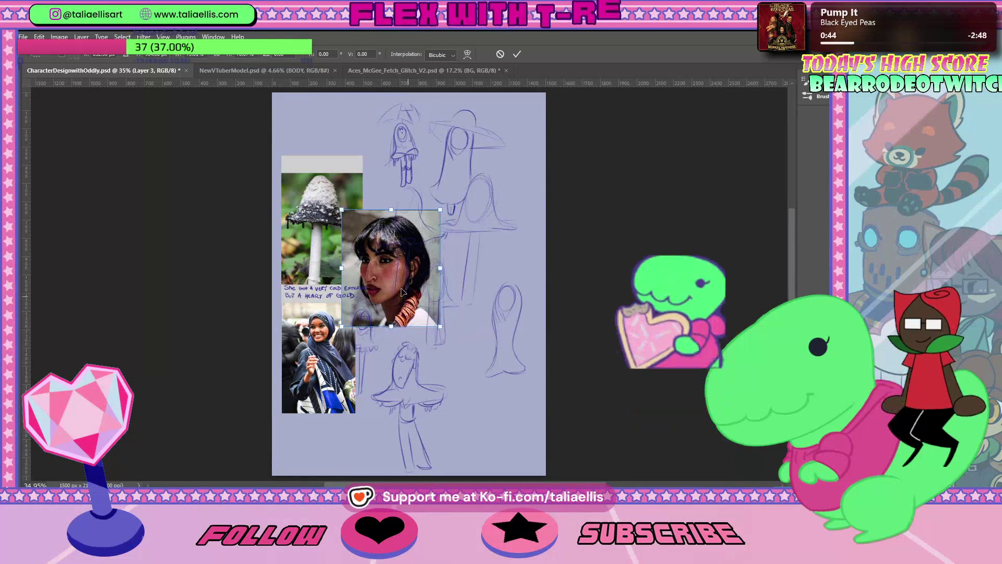
{"action": "left_click_drag", "start_coordinate": [474, 357], "coordinate": [442, 317]}
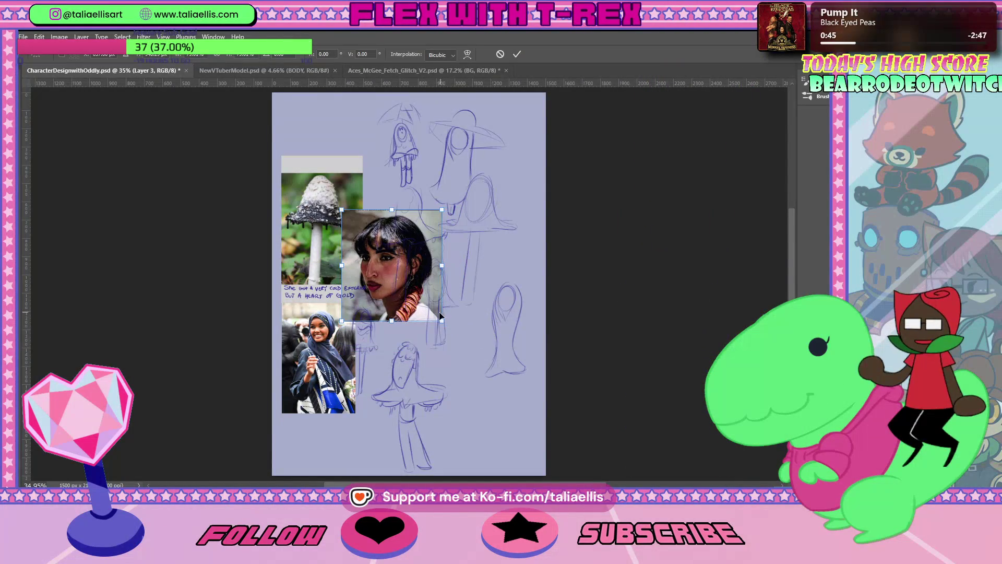
{"action": "left_click_drag", "start_coordinate": [400, 258], "coordinate": [403, 361]}
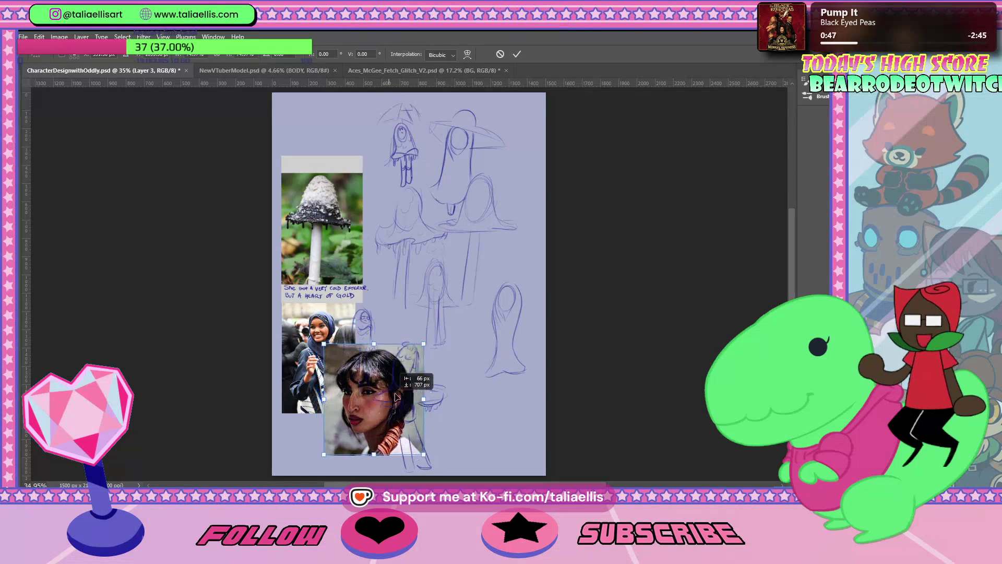
{"action": "left_click_drag", "start_coordinate": [442, 407], "coordinate": [414, 378]}
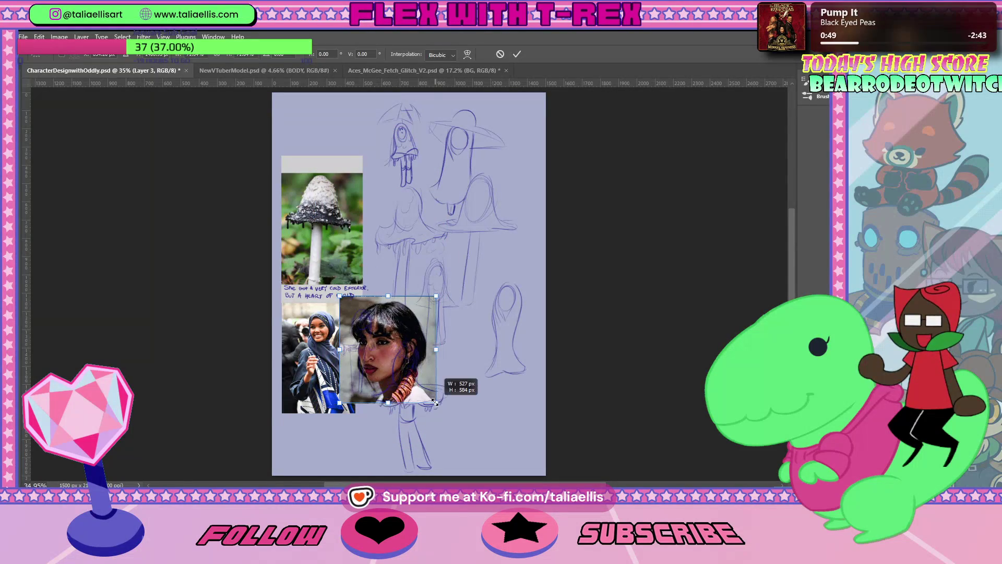
{"action": "key", "text": "Return"}
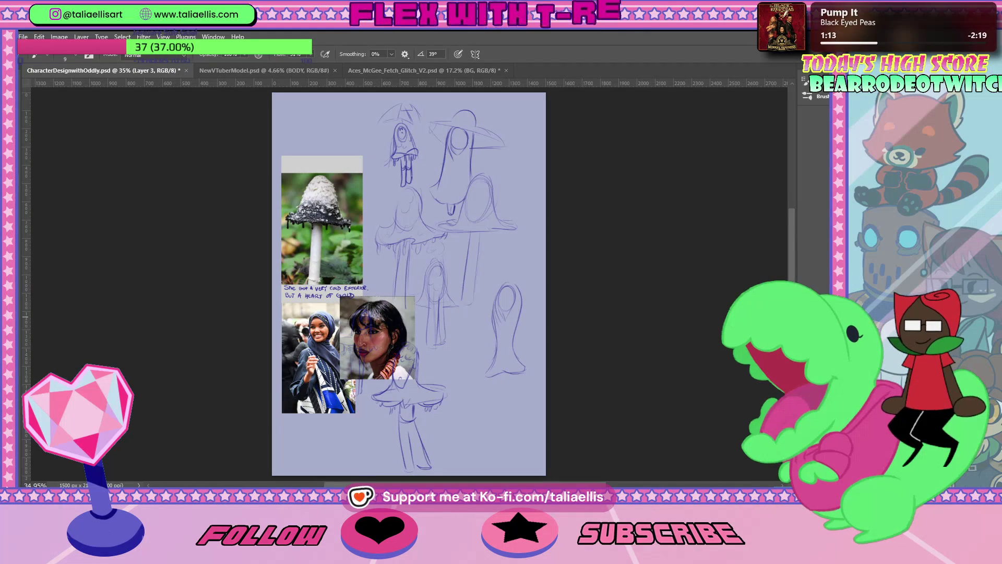
Step: Paste the white-hooded portrait, shrink it, and place it beside the mushroom photo
{"action": "key", "text": "ctrl+v"}
{"action": "key", "text": "ctrl+t"}
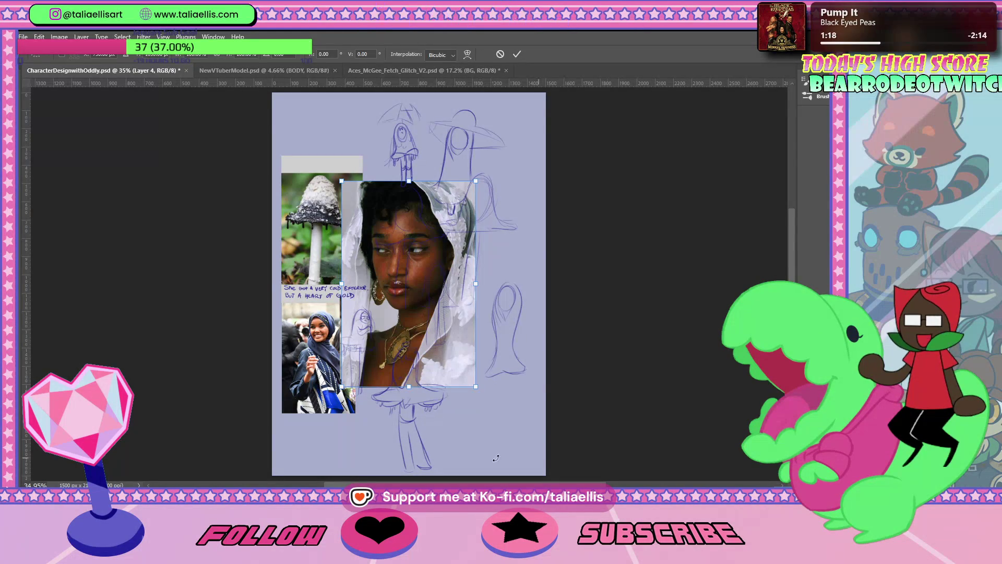
{"action": "left_click_drag", "start_coordinate": [473, 385], "coordinate": [416, 295]}
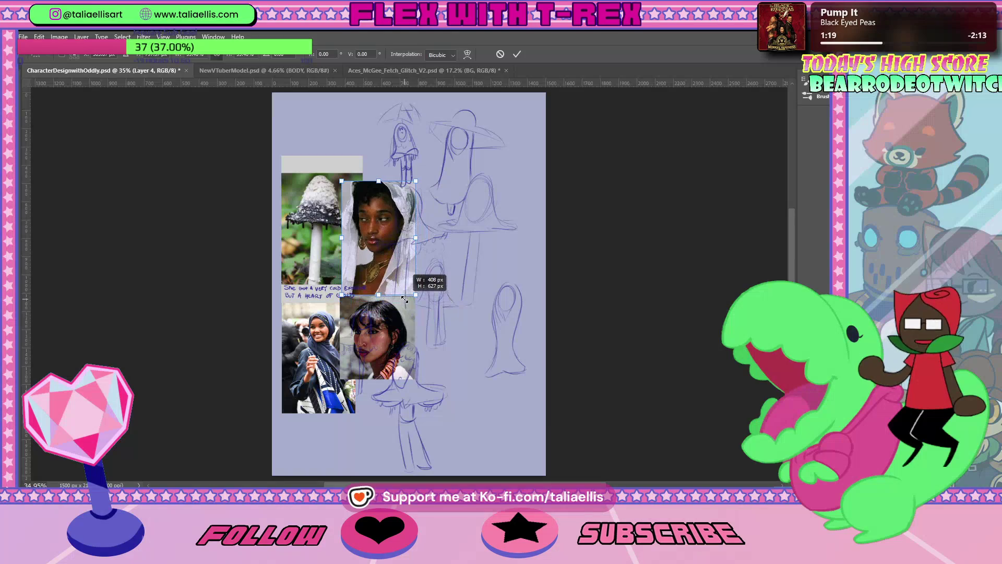
{"action": "left_click_drag", "start_coordinate": [383, 217], "coordinate": [388, 408]}
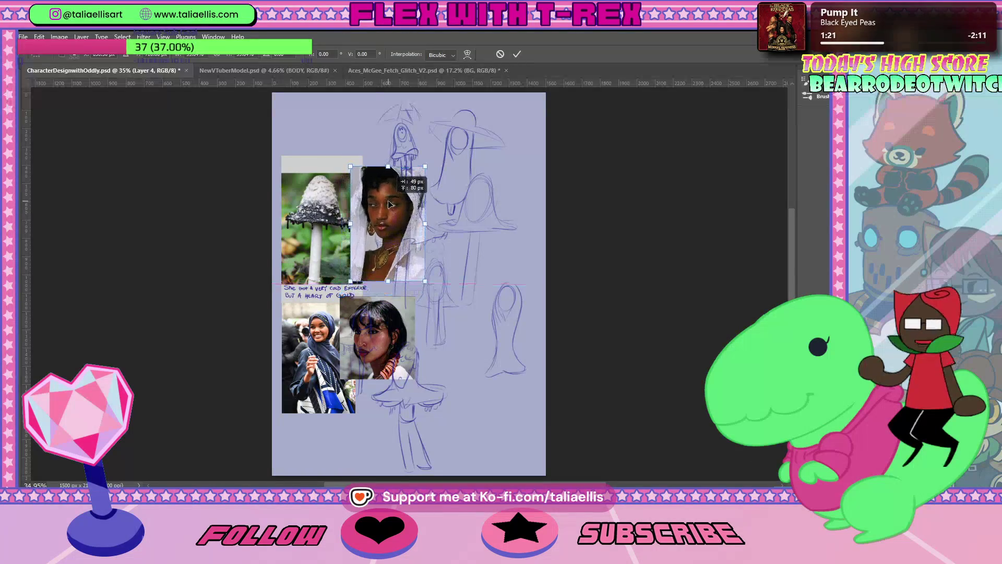
{"action": "key", "text": "ctrl+z"}
{"action": "scroll", "coordinate": [379, 315], "scroll_direction": "up", "scroll_amount": 5}
{"action": "mouse_move", "coordinate": [382, 382]}
{"action": "left_mouse_down"}
{"action": "mouse_move", "coordinate": [395, 370]}
{"action": "mouse_move", "coordinate": [389, 383]}
{"action": "left_mouse_up"}
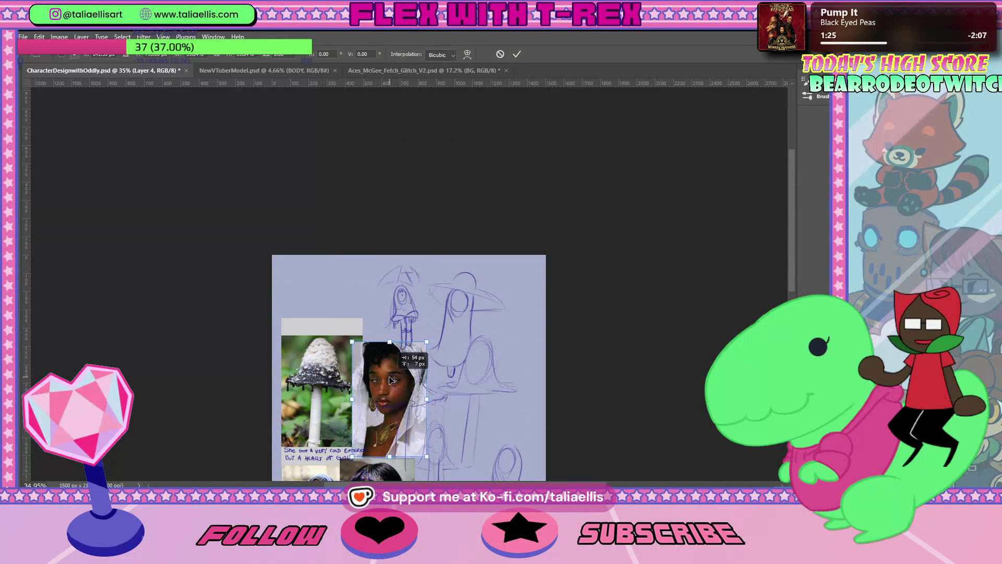
{"action": "key", "text": "Return"}
{"action": "scroll", "coordinate": [426, 380], "scroll_direction": "down", "scroll_amount": 5}
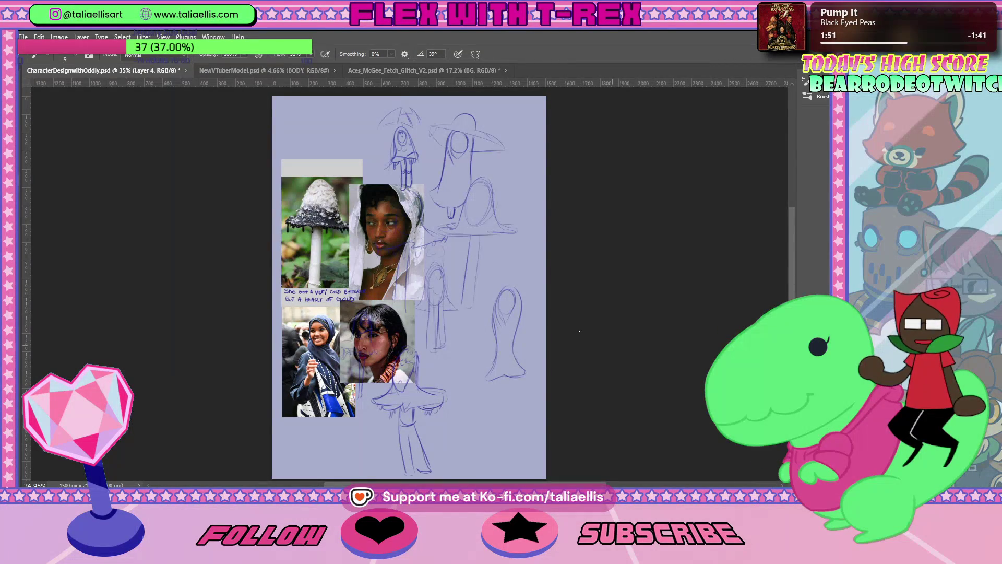
Step: Paste the brown hijab photo, shrink it, and place it at the collage's bottom
{"action": "key", "text": "ctrl+v"}
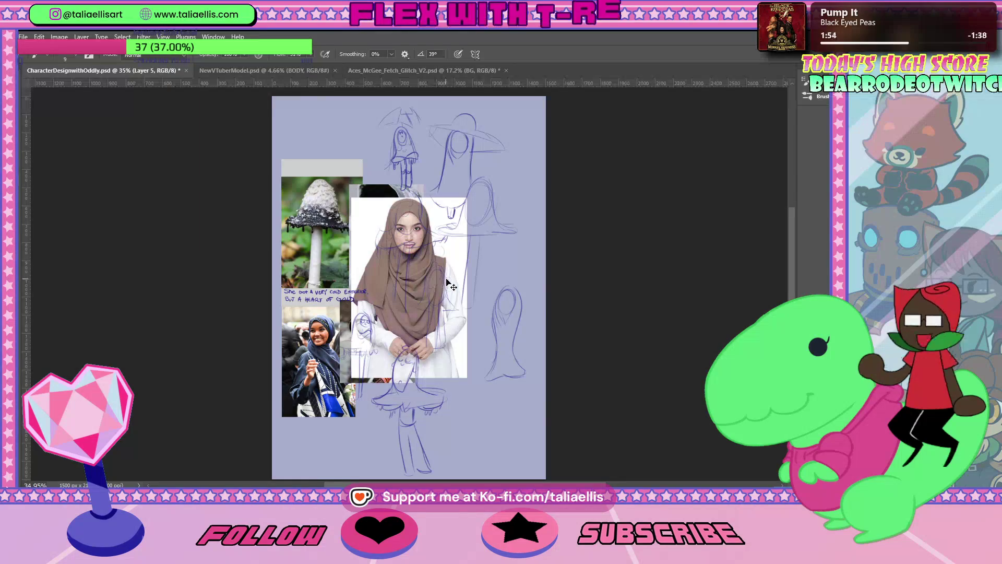
{"action": "key", "text": "ctrl+t"}
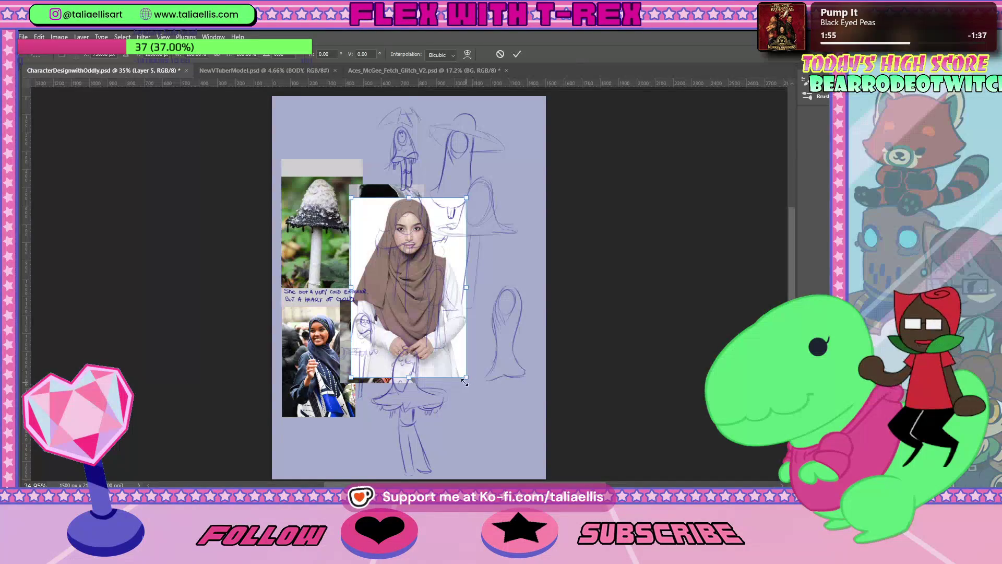
{"action": "left_click_drag", "start_coordinate": [466, 382], "coordinate": [443, 304]}
{"action": "mouse_move", "coordinate": [401, 193]}
{"action": "left_mouse_down"}
{"action": "mouse_move", "coordinate": [389, 413]}
{"action": "mouse_move", "coordinate": [377, 413]}
{"action": "left_mouse_up"}
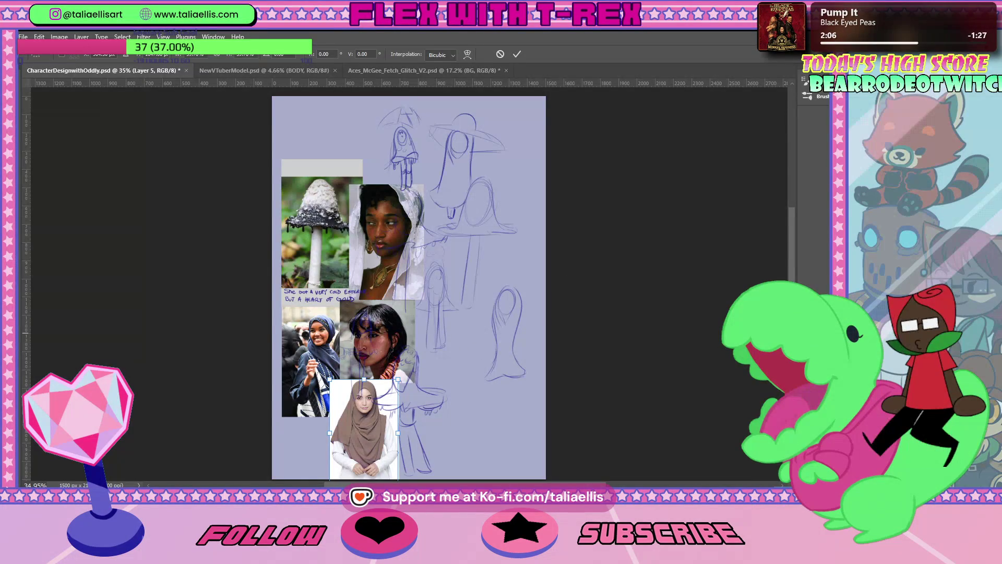
{"action": "key", "text": "Return"}
Step: Nudge the white-hooded portrait slightly to the right in the collage
{"action": "key", "text": "alt+bracketleft"}
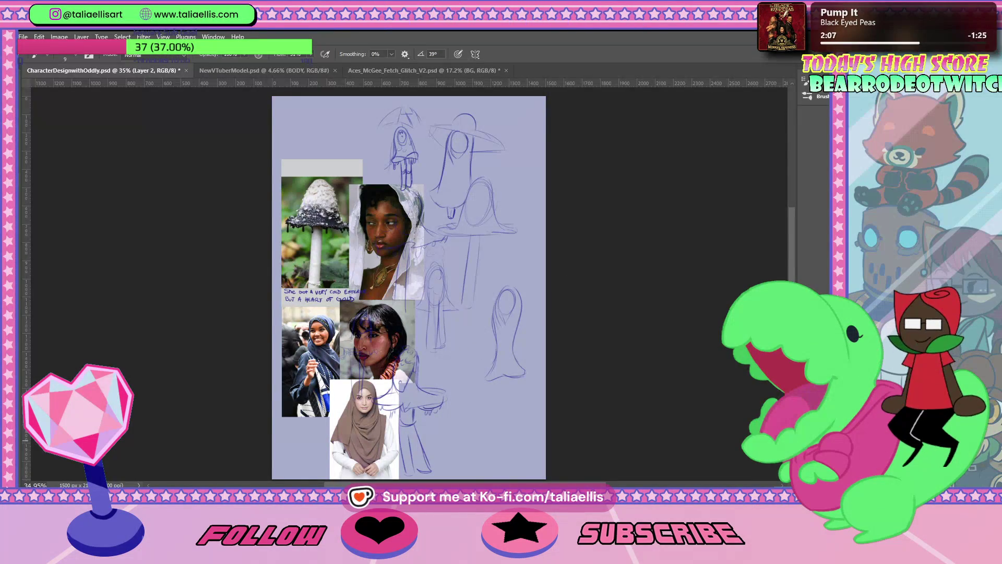
{"action": "key", "text": "Delete"}
{"action": "key", "text": "ctrl+z"}
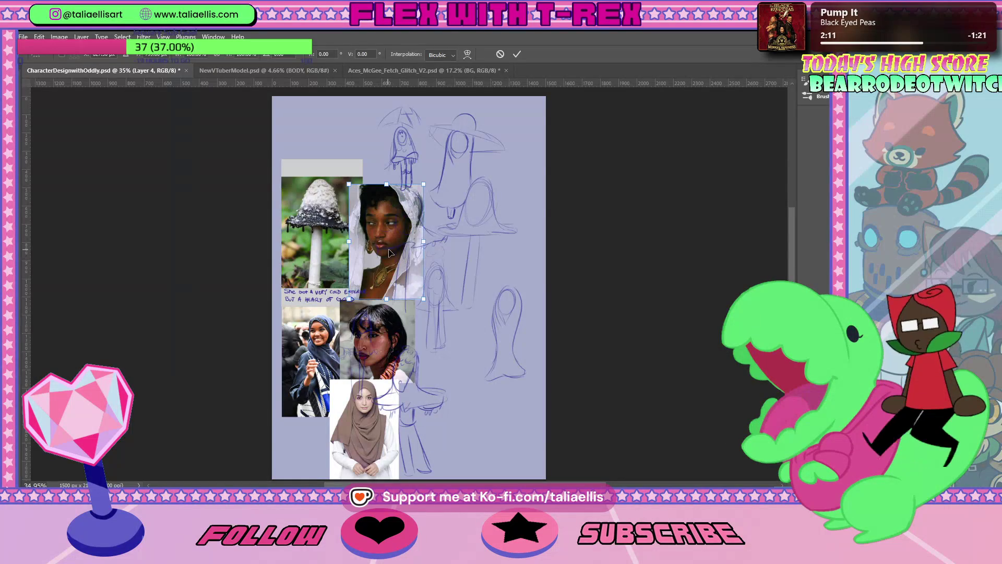
{"action": "key", "text": "ctrl+t"}
{"action": "left_click_drag", "start_coordinate": [389, 252], "coordinate": [403, 252]}
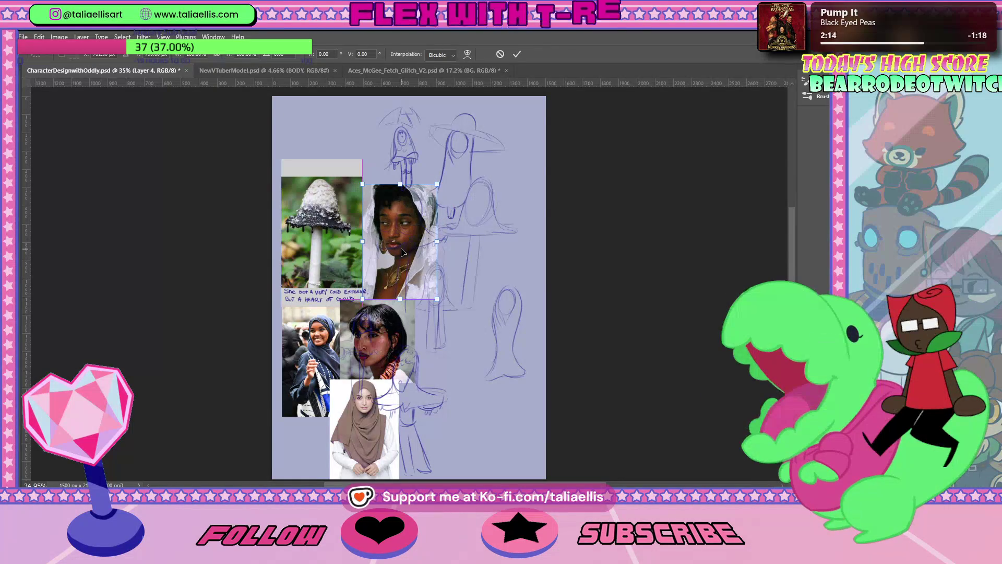
{"action": "key", "text": "Return"}
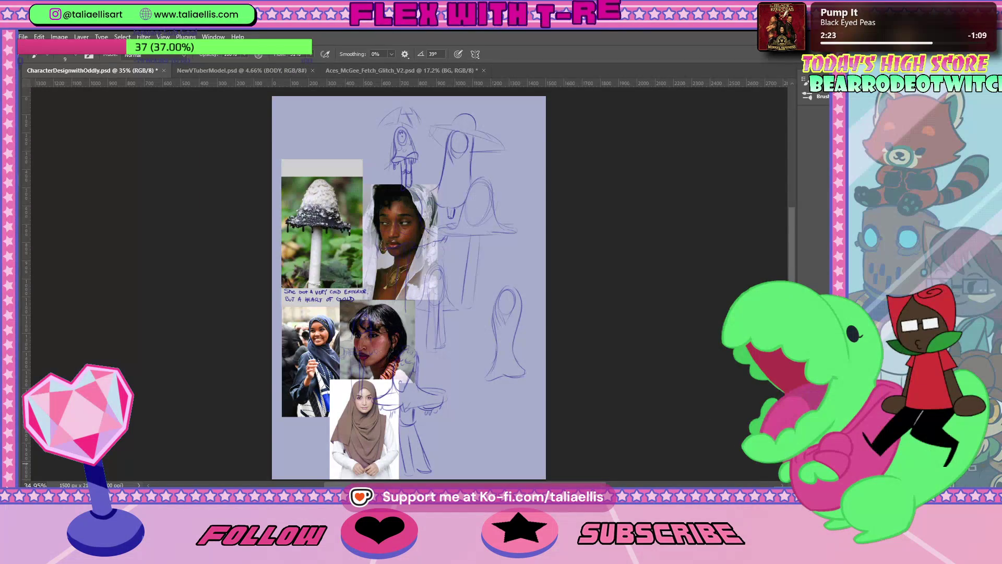
Step: Check the canvas in full-screen view, then bring up the Google 5 minute timer
{"action": "key", "text": "ctrl+shift+alt+n"}
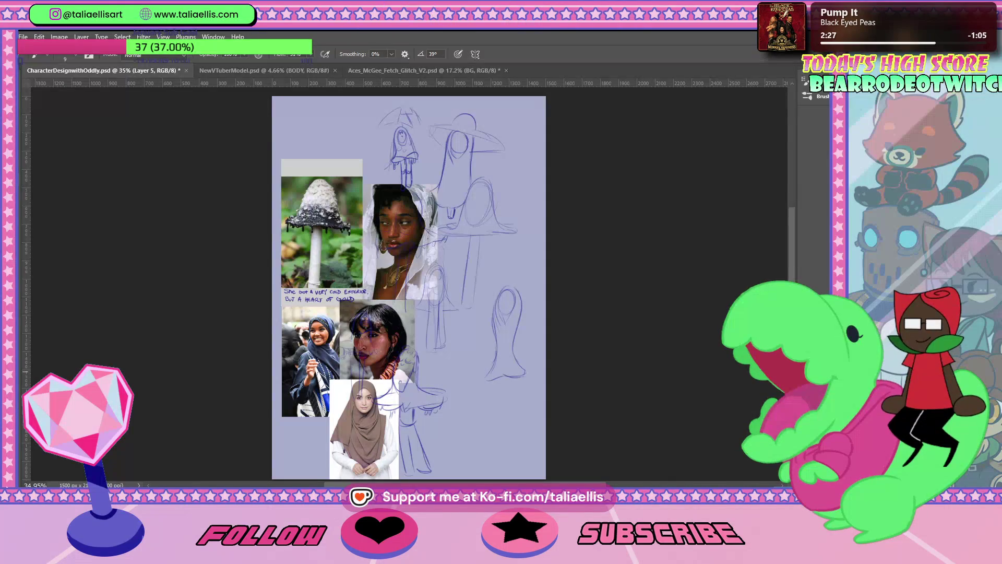
{"action": "key", "text": "f"}
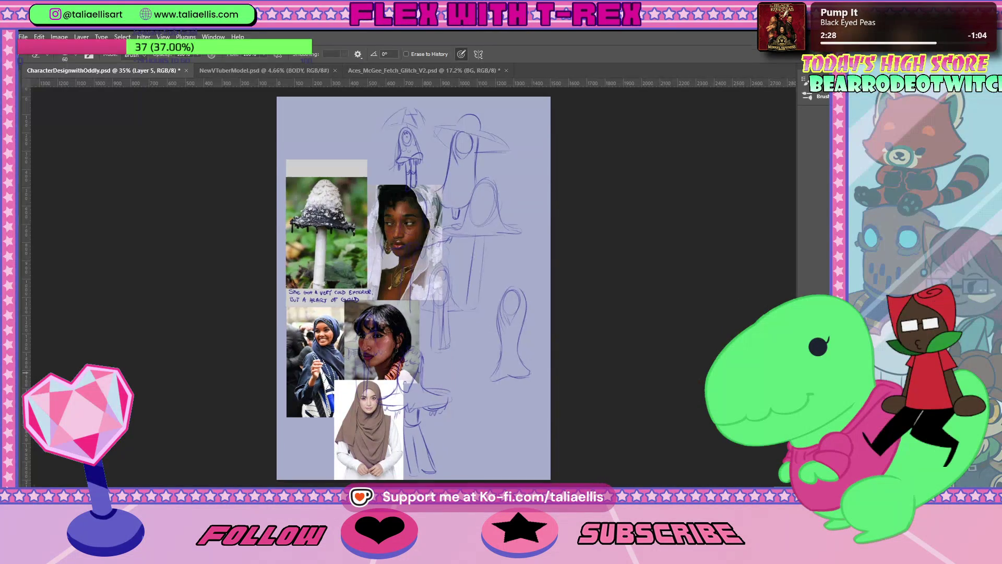
{"action": "key", "text": "f"}
{"action": "key", "text": "f"}
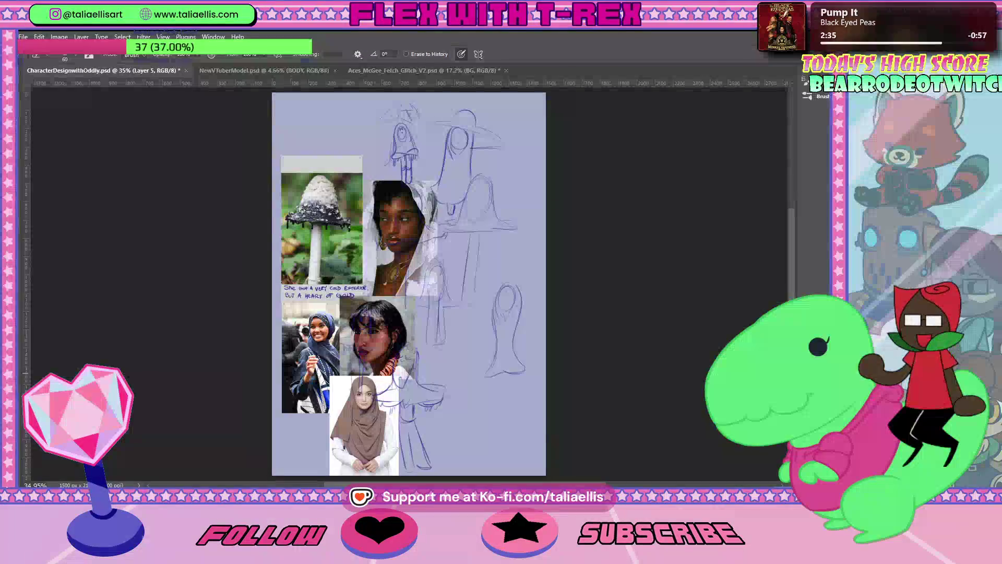
{"action": "key", "text": "alt+bracketleft"}
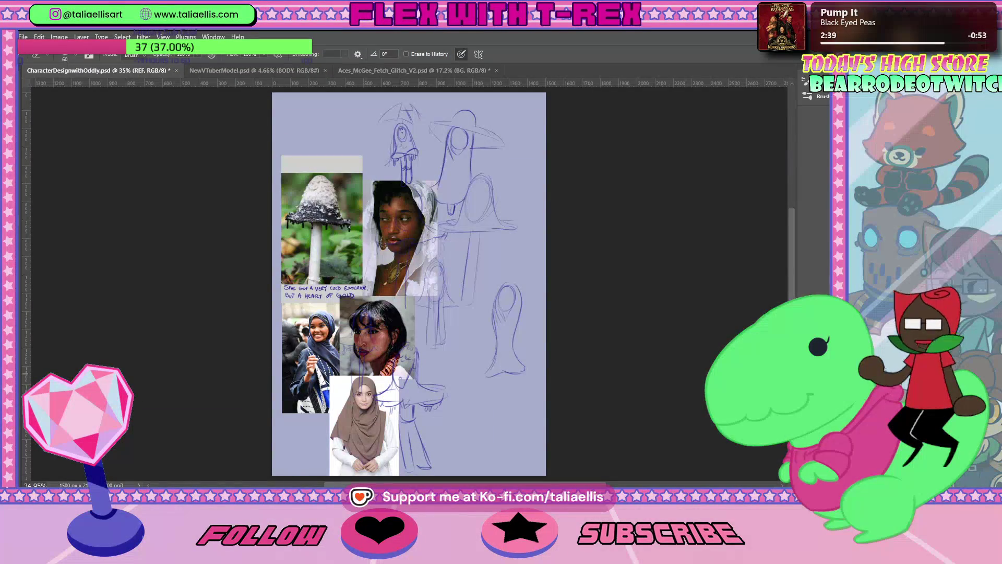
{"action": "key", "text": "alt+bracketleft"}
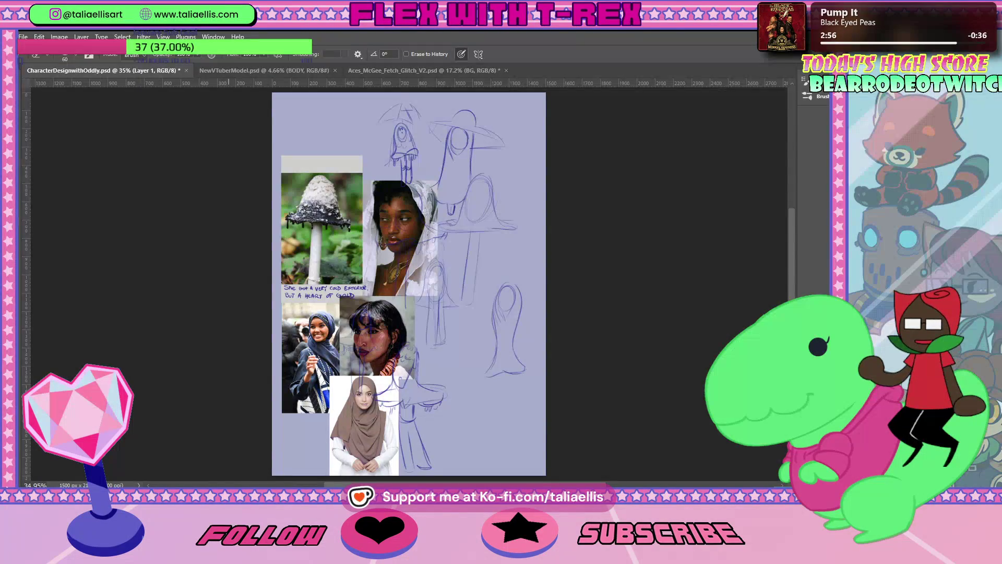
{"action": "key", "text": "alt+Tab"}
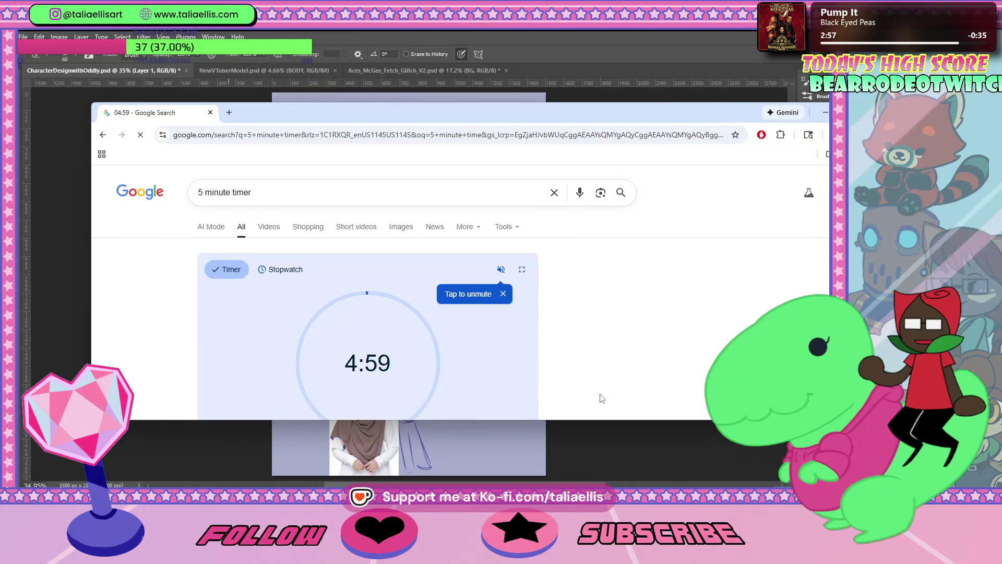
Step: Maximize the Chrome timer window, then minimize it to reveal the Photoshop canvas
{"action": "key", "text": "super+shift+Up"}
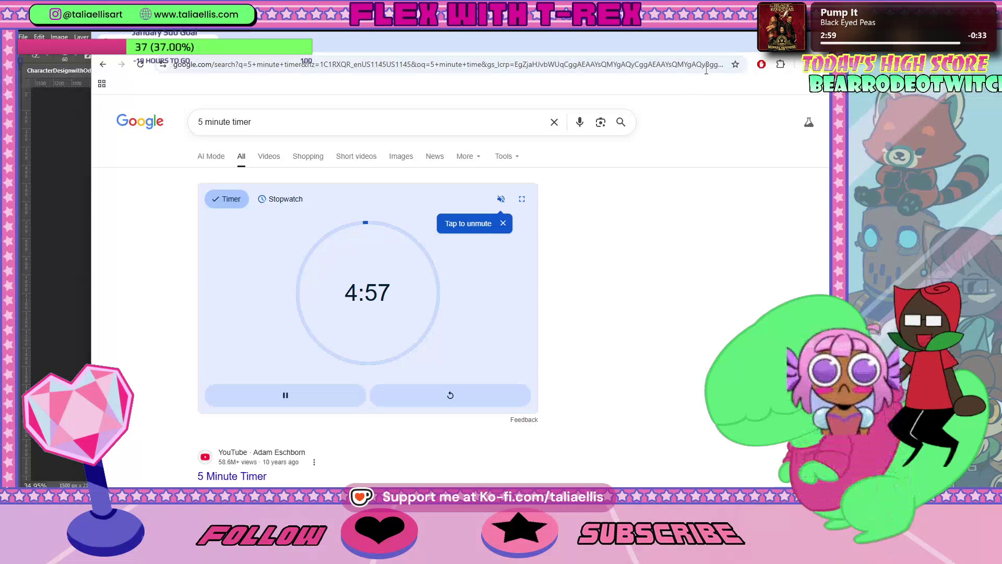
{"action": "key", "text": "super+Down"}
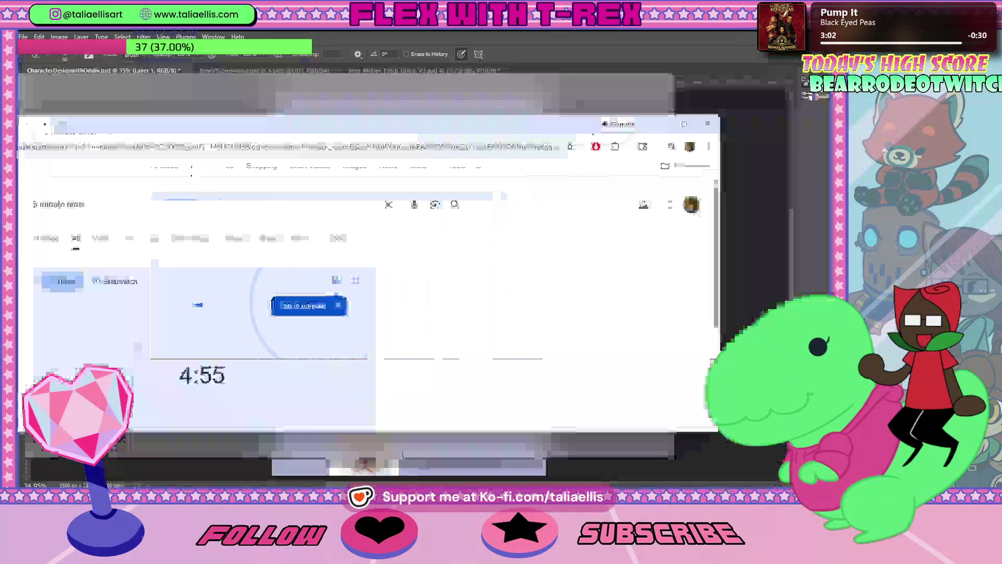
{"action": "key", "text": "super+Down"}
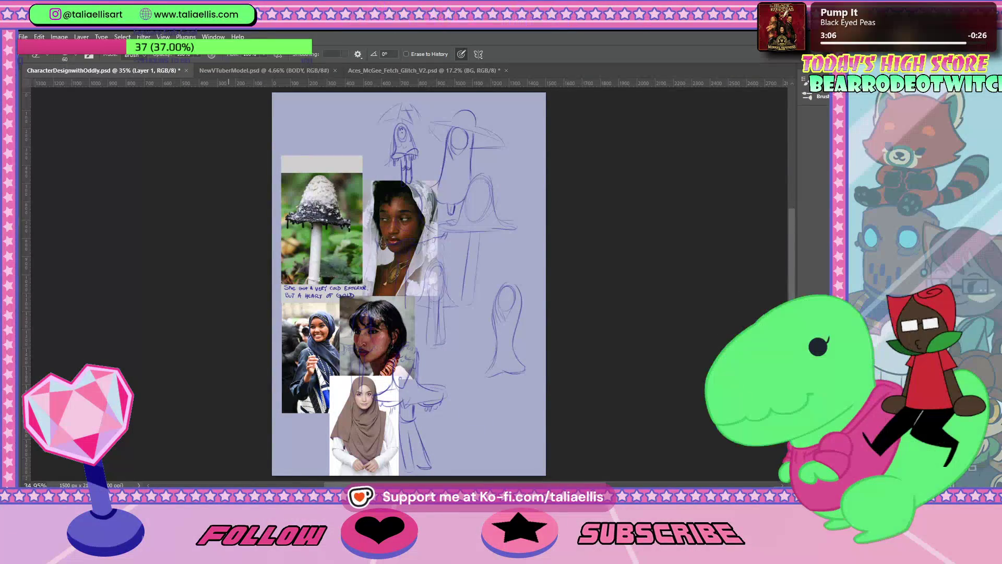
Step: Shrink the REF collage and move it to the canvas's upper-left corner
{"action": "key", "text": "alt+bracketright"}
{"action": "key", "text": "ctrl+t"}
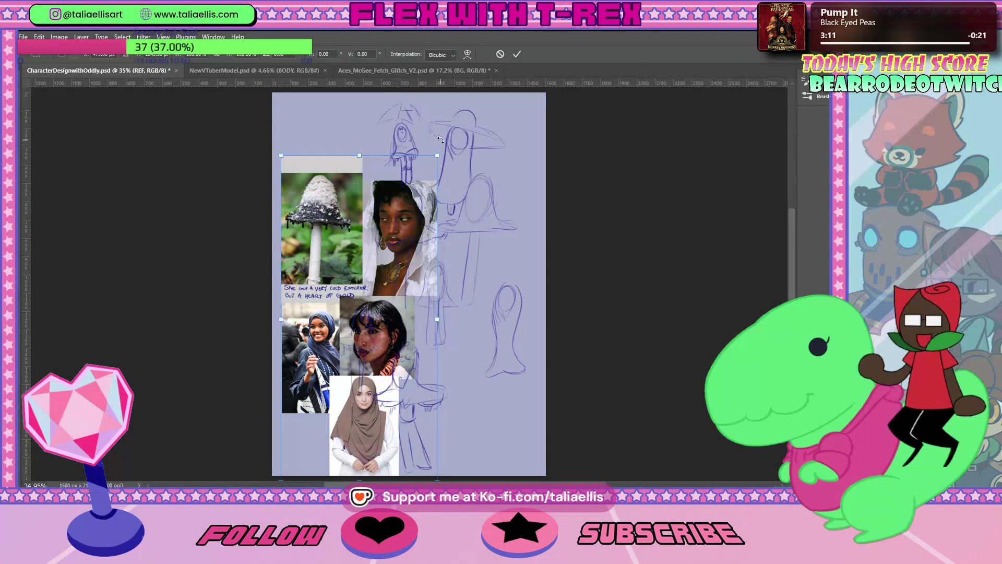
{"action": "left_click_drag", "start_coordinate": [446, 169], "coordinate": [403, 229]}
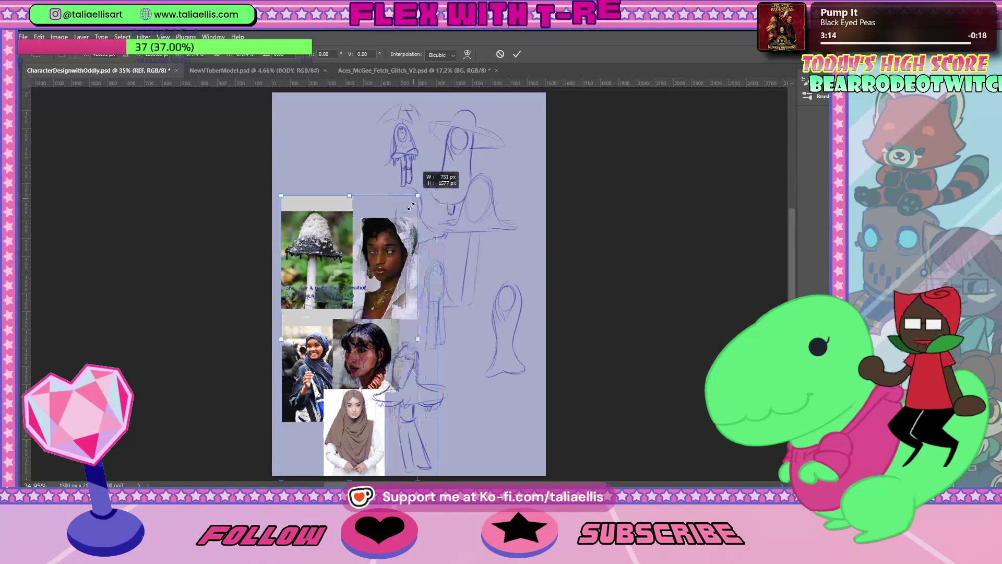
{"action": "left_click_drag", "start_coordinate": [380, 307], "coordinate": [373, 182]}
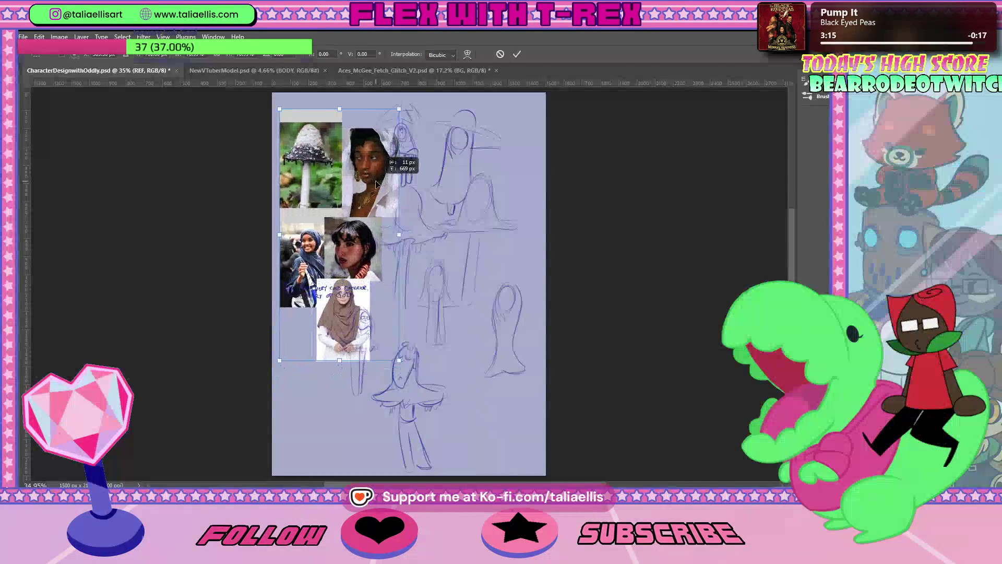
{"action": "key", "text": "Return"}
Step: On the NOTES layer, lasso the handwritten note and shrink it above the lower photos
{"action": "key", "text": "z"}
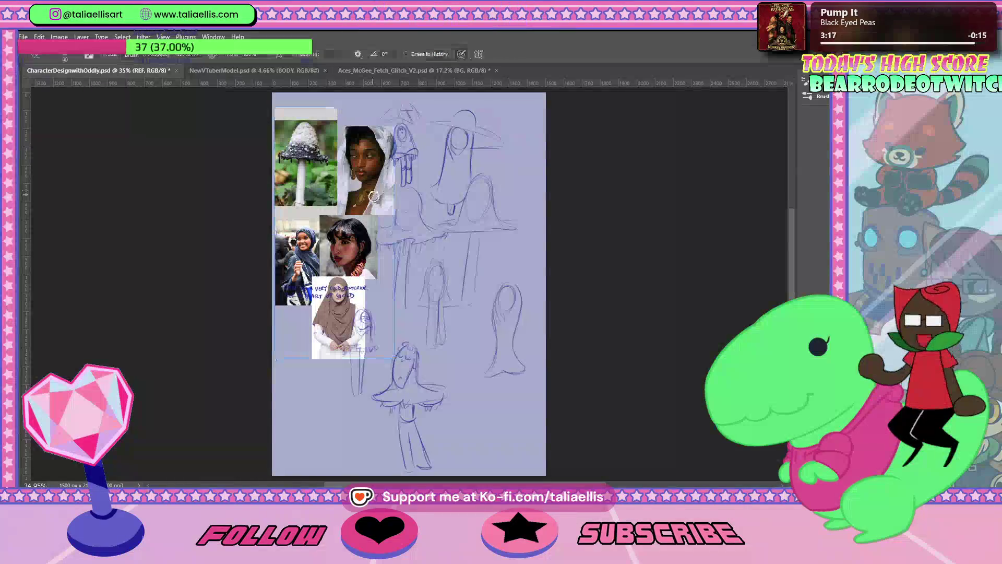
{"action": "left_click_drag", "start_coordinate": [424, 258], "coordinate": [466, 256]}
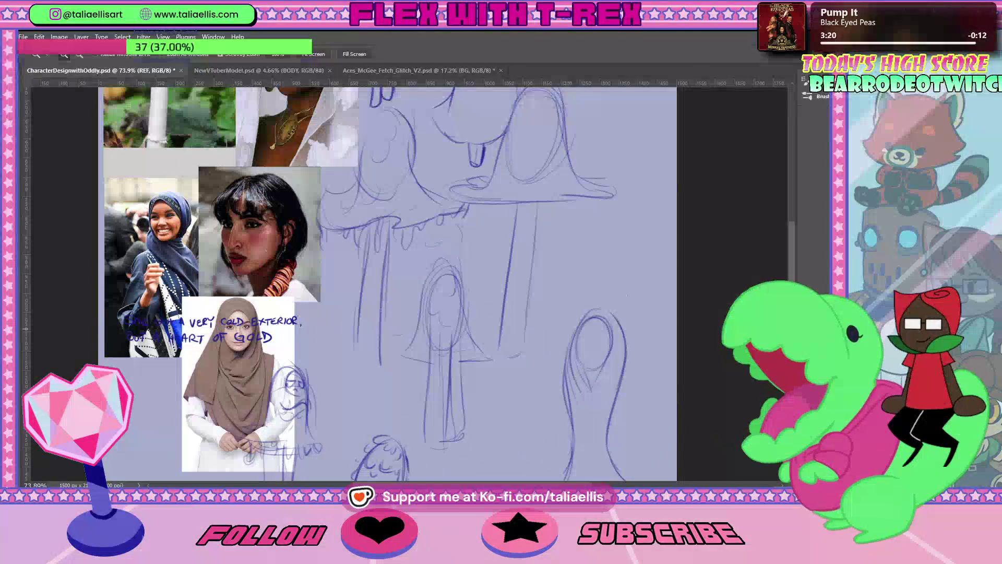
{"action": "key", "text": "alt+bracketright"}
{"action": "key", "text": "l"}
{"action": "left_click_drag", "start_coordinate": [309, 296], "coordinate": [315, 313]}
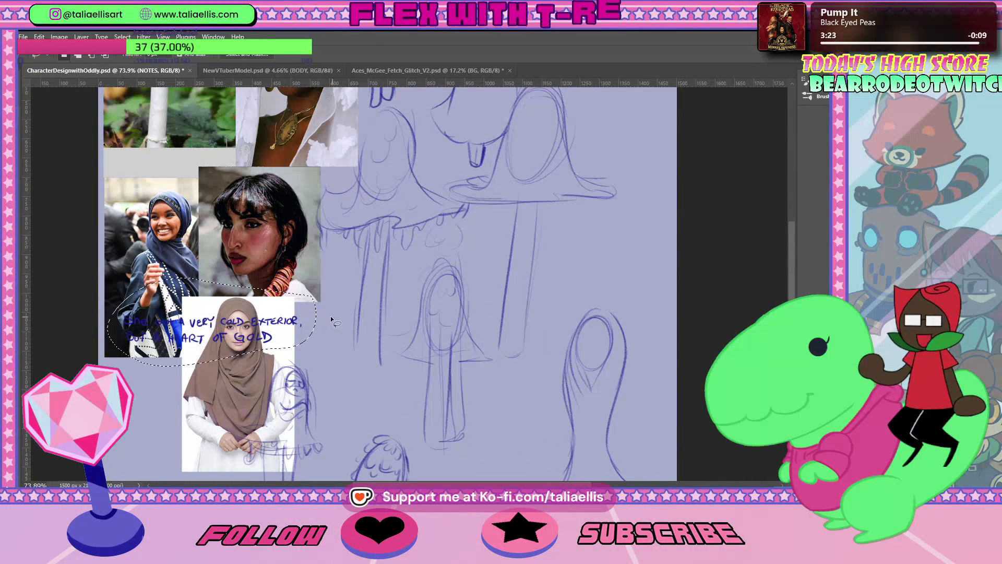
{"action": "key", "text": "ctrl+t"}
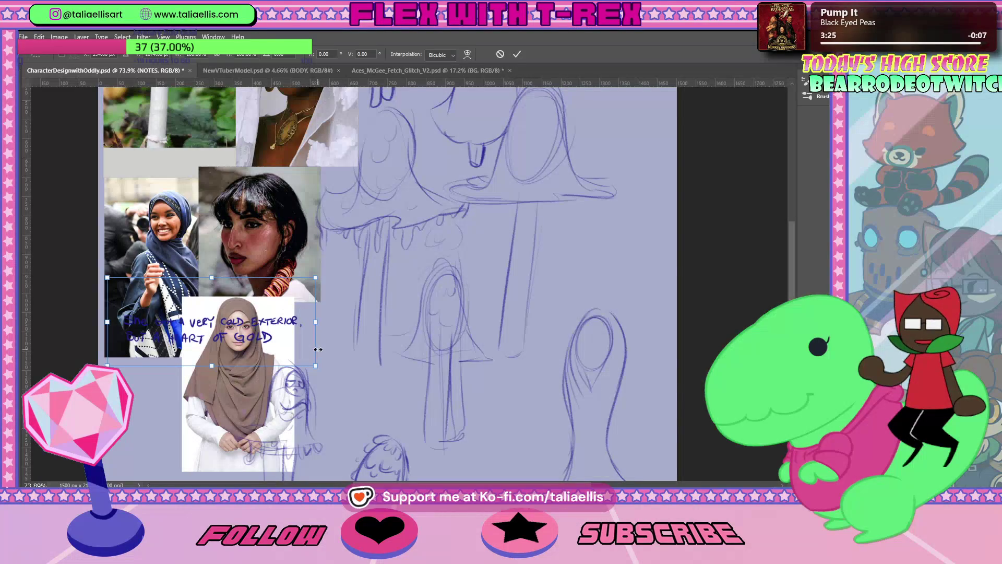
{"action": "mouse_move", "coordinate": [317, 349]}
{"action": "left_mouse_down"}
{"action": "mouse_move", "coordinate": [219, 321]}
{"action": "mouse_move", "coordinate": [208, 171]}
{"action": "left_mouse_up"}
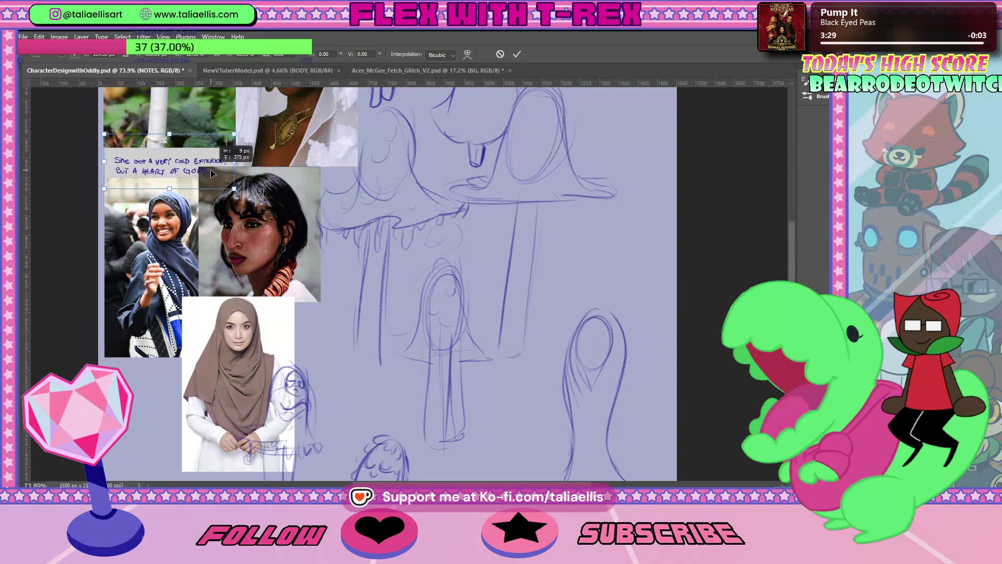
{"action": "key", "text": "Return"}
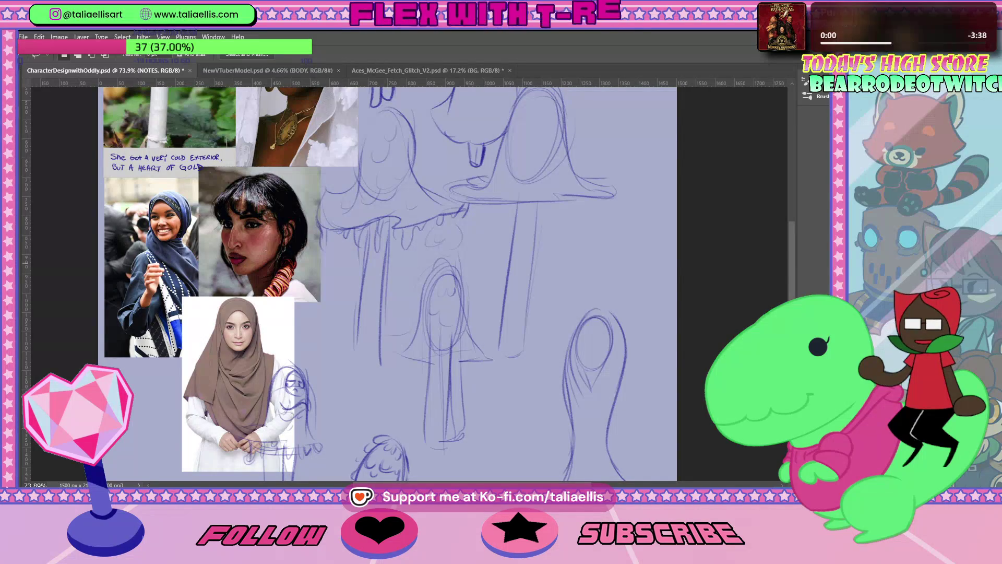
Step: On Layer 1, brush a stroke at the right figure's chin and extend its hem both ways
{"action": "left_click_drag", "start_coordinate": [791, 262], "coordinate": [790, 313]}
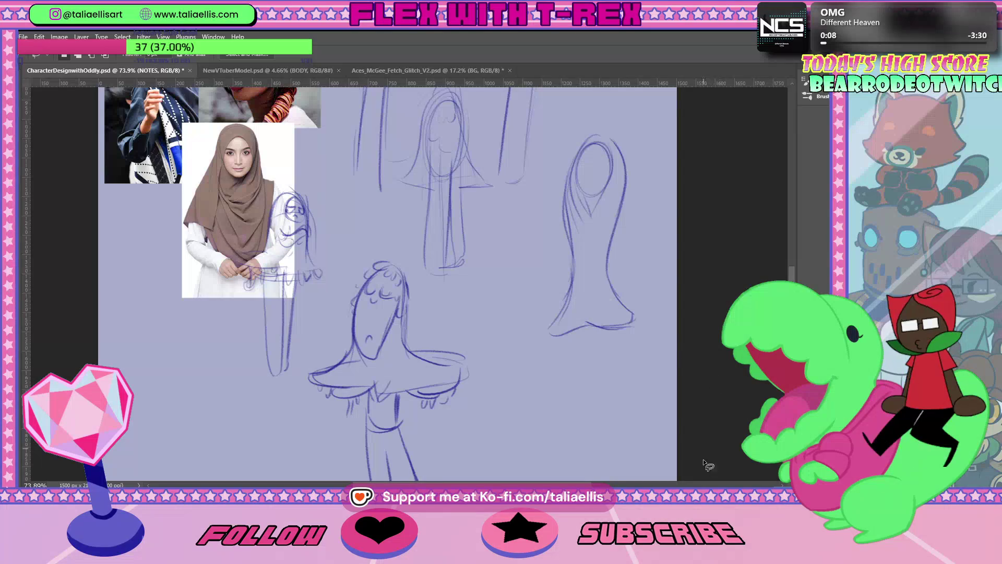
{"action": "scroll", "coordinate": [795, 266], "scroll_direction": "up", "scroll_amount": 3}
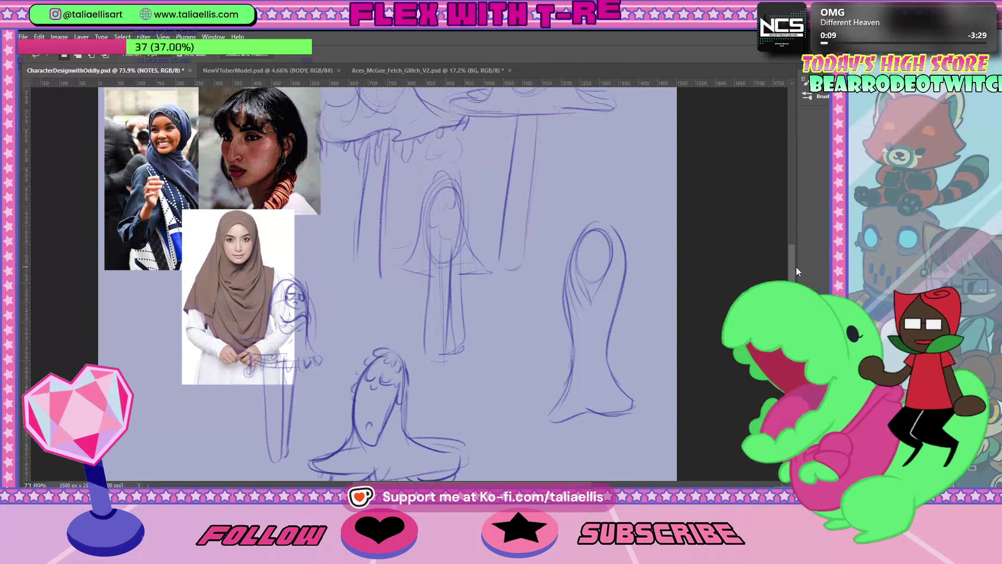
{"action": "key", "text": "alt+bracketleft"}
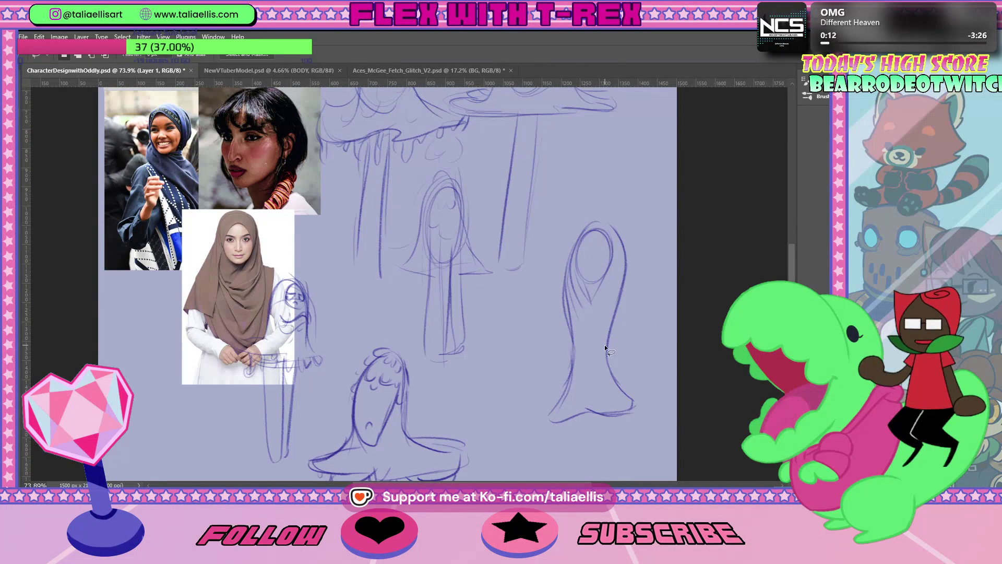
{"action": "key", "text": "b"}
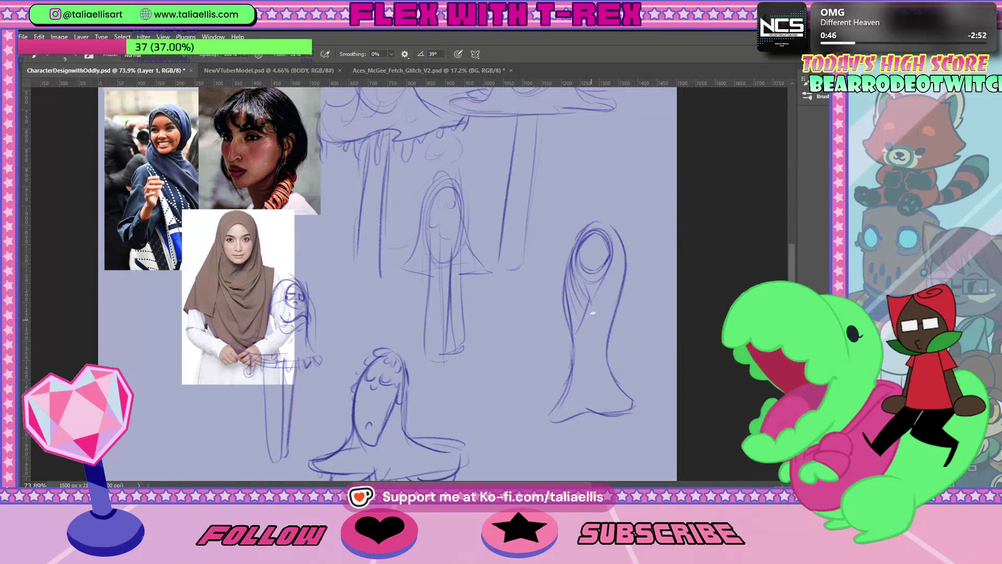
{"action": "left_click_drag", "start_coordinate": [589, 306], "coordinate": [605, 294]}
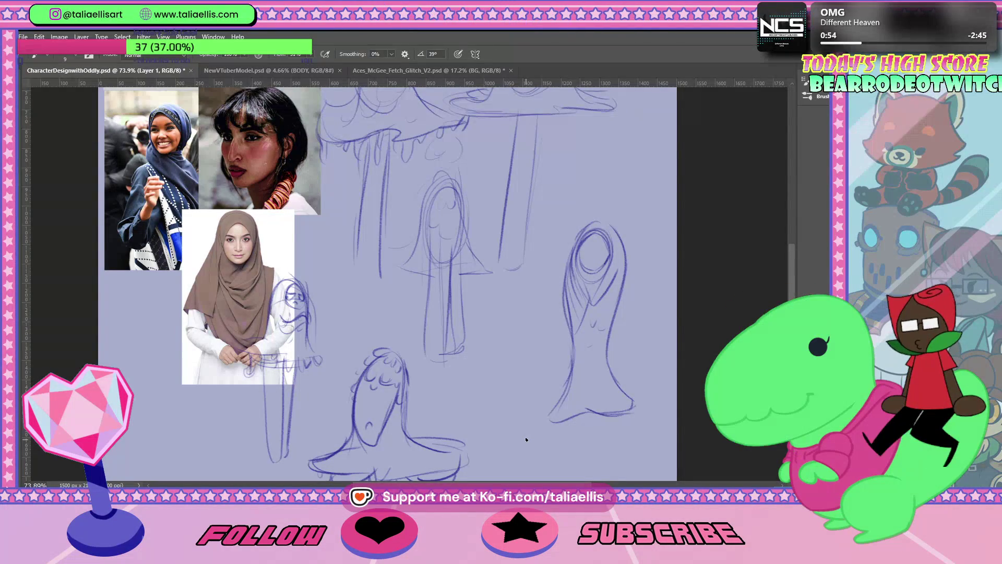
{"action": "left_click_drag", "start_coordinate": [557, 403], "coordinate": [533, 418]}
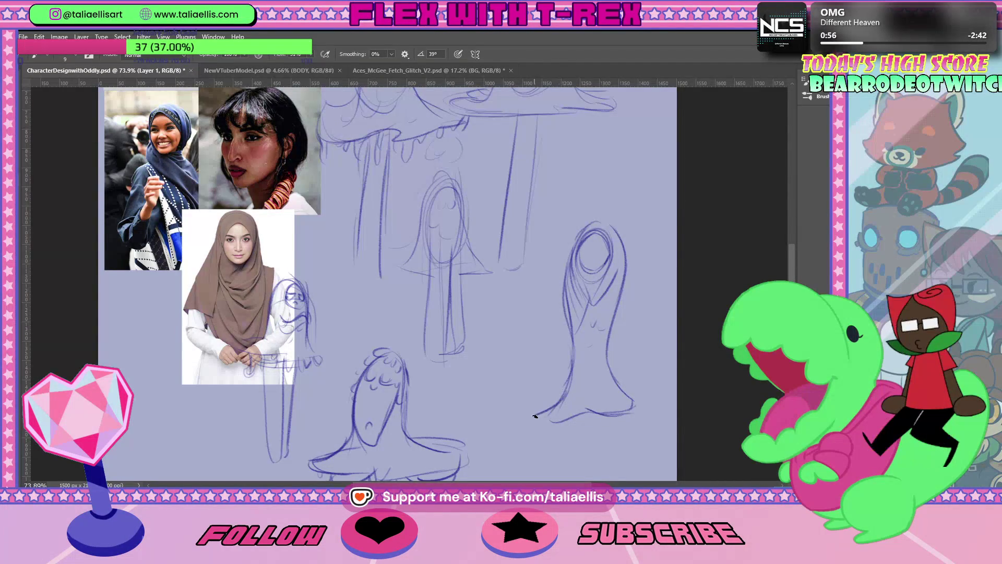
{"action": "left_click_drag", "start_coordinate": [610, 418], "coordinate": [645, 413]}
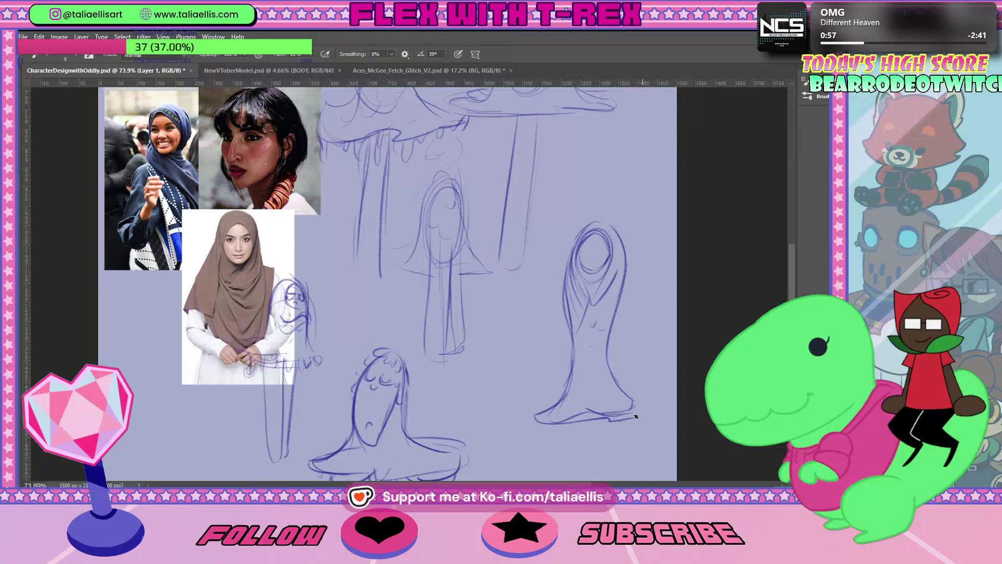
{"action": "key", "text": "e"}
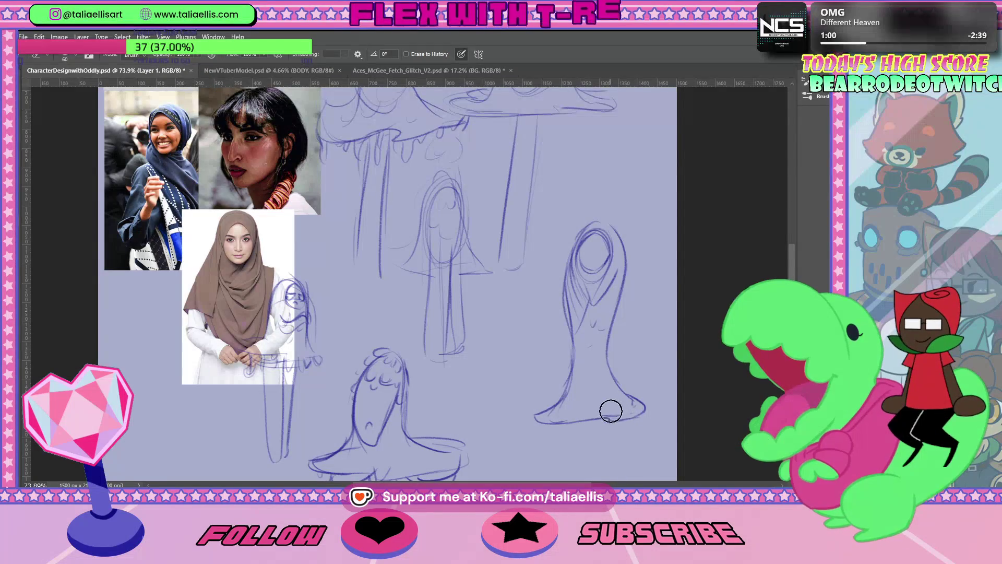
{"action": "key", "text": "b"}
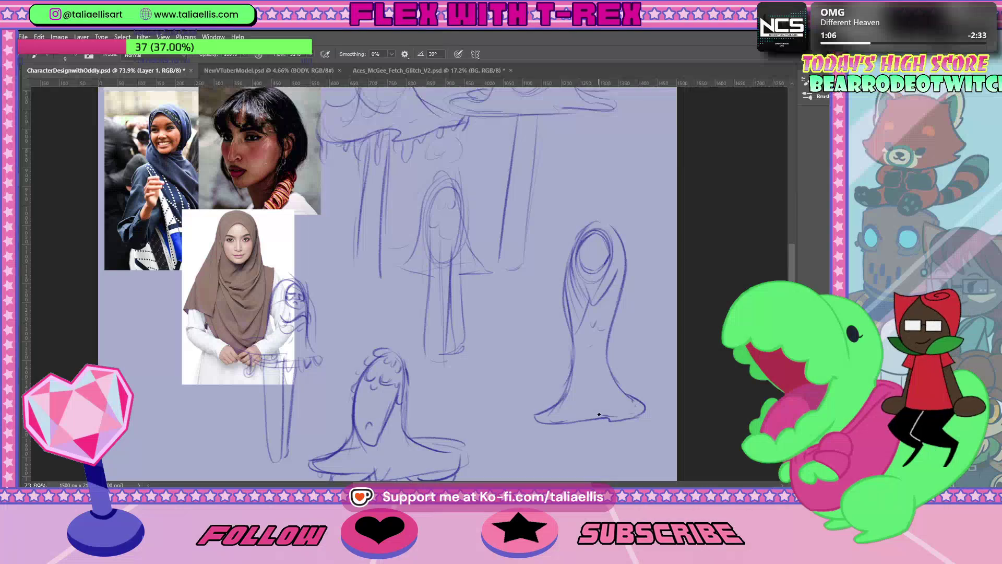
{"action": "scroll", "coordinate": [794, 290], "scroll_direction": "down", "scroll_amount": 2}
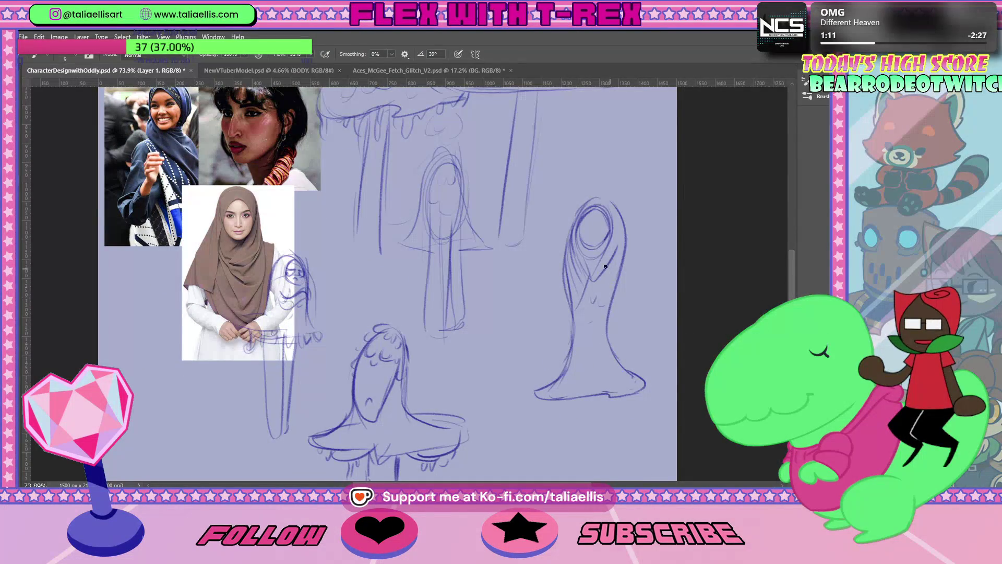
Step: Undo the stray leg strokes and refine the right figure's hood outline
{"action": "left_click_drag", "start_coordinate": [571, 404], "coordinate": [577, 418]}
{"action": "key", "text": "ctrl+z"}
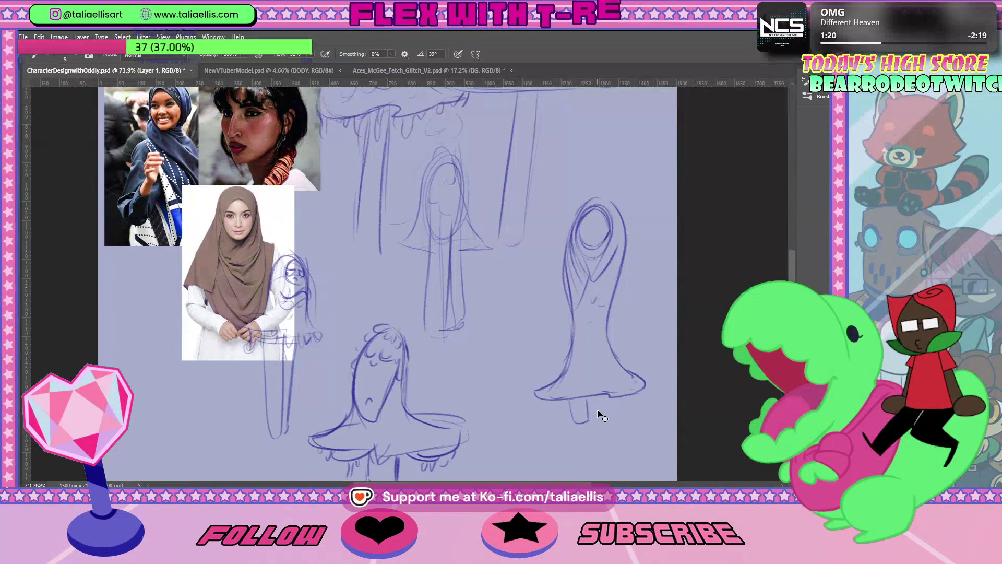
{"action": "key", "text": "ctrl+z"}
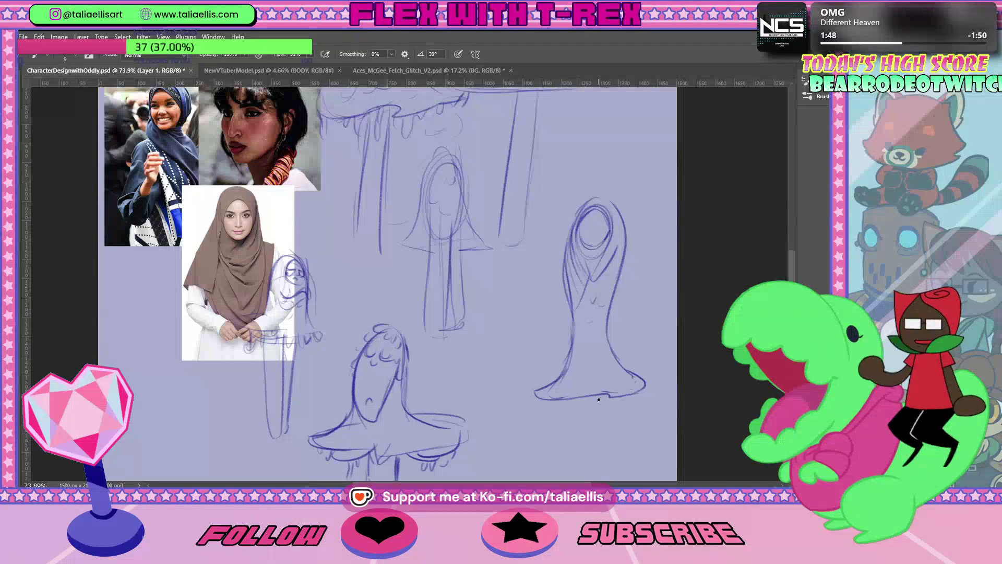
{"action": "scroll", "coordinate": [793, 261], "scroll_direction": "down", "scroll_amount": 1}
{"action": "scroll", "coordinate": [791, 265], "scroll_direction": "up", "scroll_amount": 1}
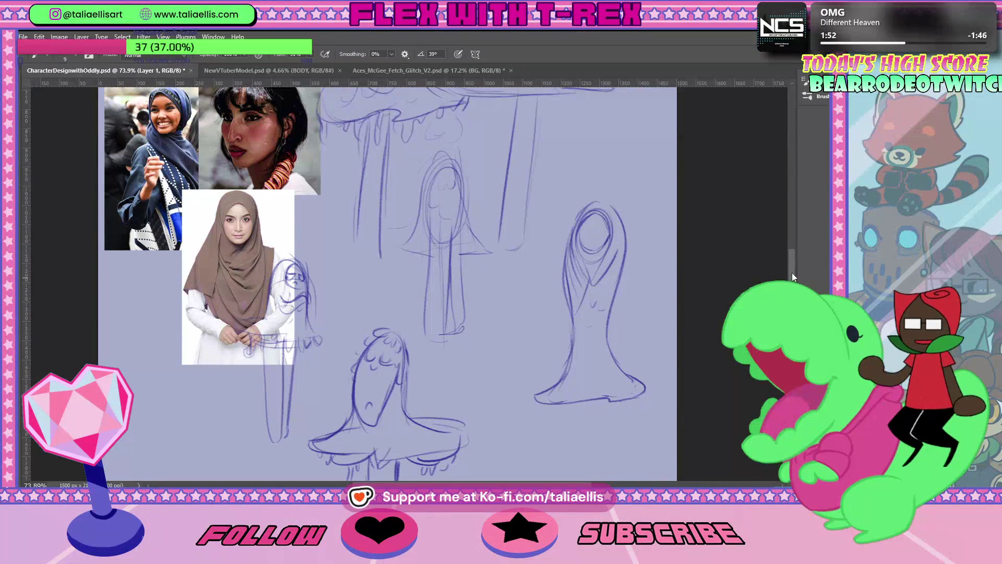
{"action": "scroll", "coordinate": [792, 261], "scroll_direction": "up", "scroll_amount": 1}
{"action": "scroll", "coordinate": [788, 220], "scroll_direction": "up", "scroll_amount": 5}
{"action": "scroll", "coordinate": [784, 235], "scroll_direction": "down", "scroll_amount": 5}
{"action": "scroll", "coordinate": [777, 251], "scroll_direction": "up", "scroll_amount": 2}
{"action": "scroll", "coordinate": [776, 253], "scroll_direction": "down", "scroll_amount": 1}
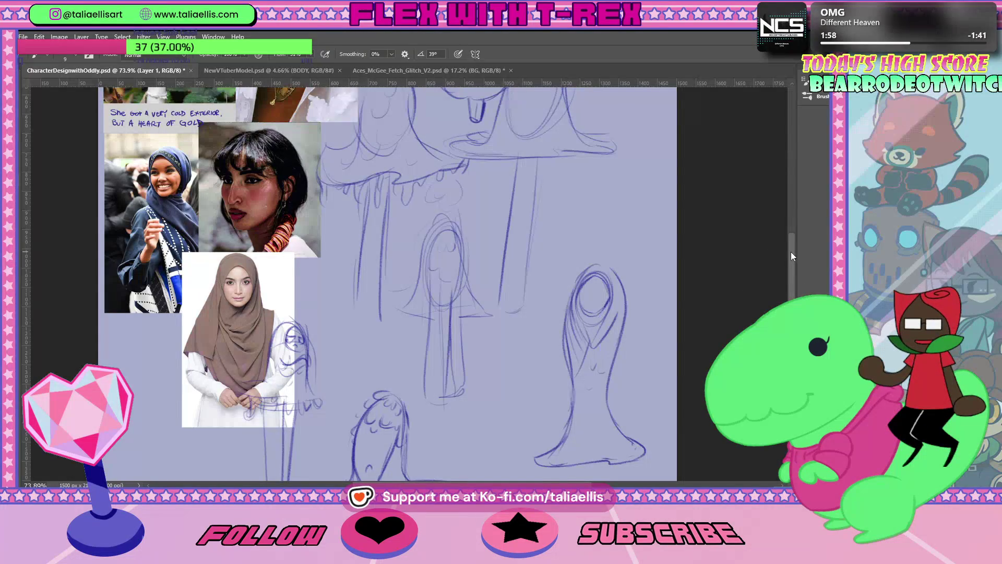
{"action": "left_click_drag", "start_coordinate": [791, 251], "coordinate": [792, 265]}
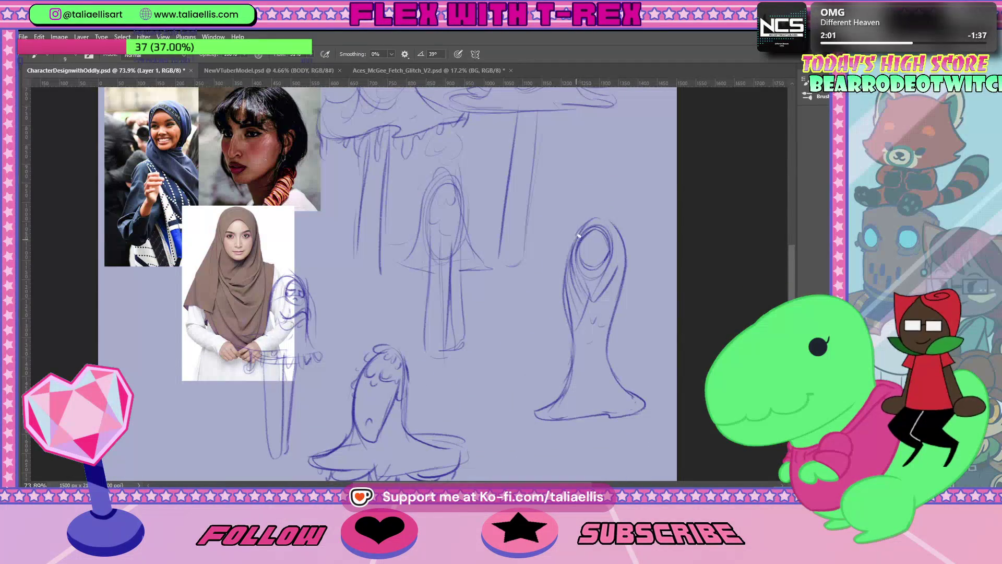
{"action": "left_click_drag", "start_coordinate": [577, 239], "coordinate": [598, 224]}
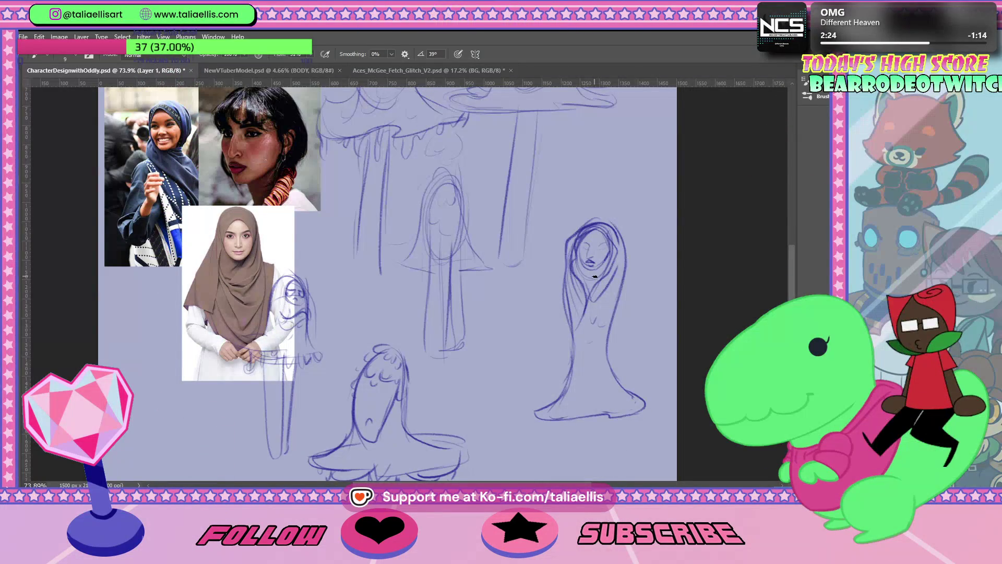
{"action": "scroll", "coordinate": [595, 278], "scroll_direction": "down", "scroll_amount": 3}
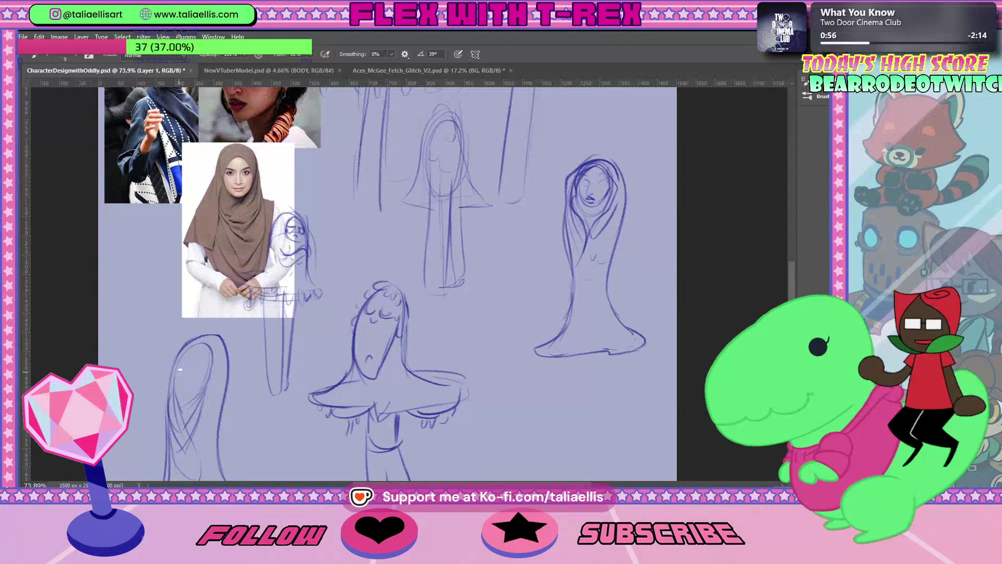
Step: Erase part of the lower-left hood outline and redraw the hood's right side
{"action": "left_click_drag", "start_coordinate": [186, 389], "coordinate": [201, 373]}
{"action": "key", "text": "e"}
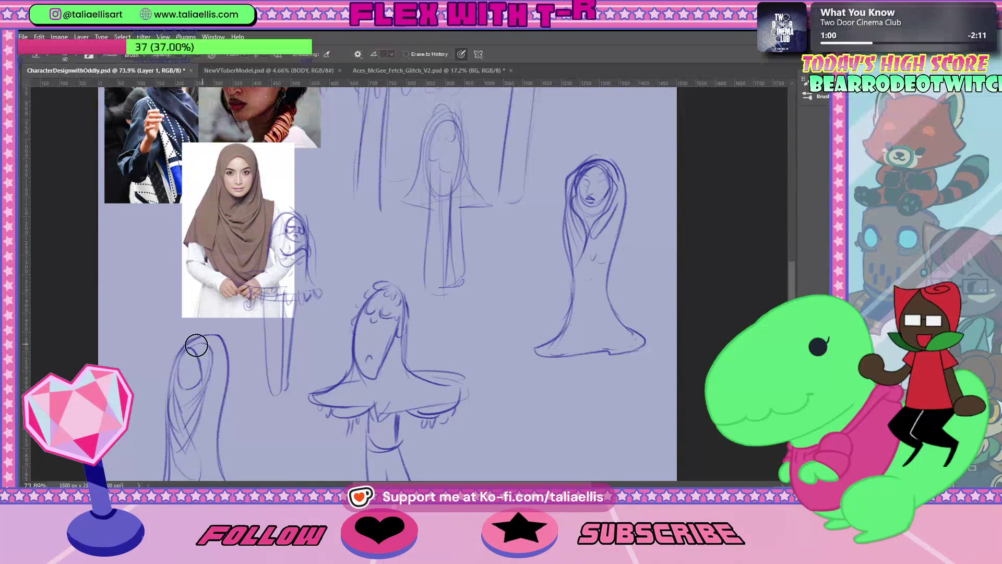
{"action": "mouse_move", "coordinate": [202, 341]}
{"action": "left_mouse_down"}
{"action": "mouse_move", "coordinate": [225, 355]}
{"action": "mouse_move", "coordinate": [219, 363]}
{"action": "mouse_move", "coordinate": [199, 340]}
{"action": "left_mouse_up"}
{"action": "key", "text": "b"}
{"action": "key", "text": "ctrl+z"}
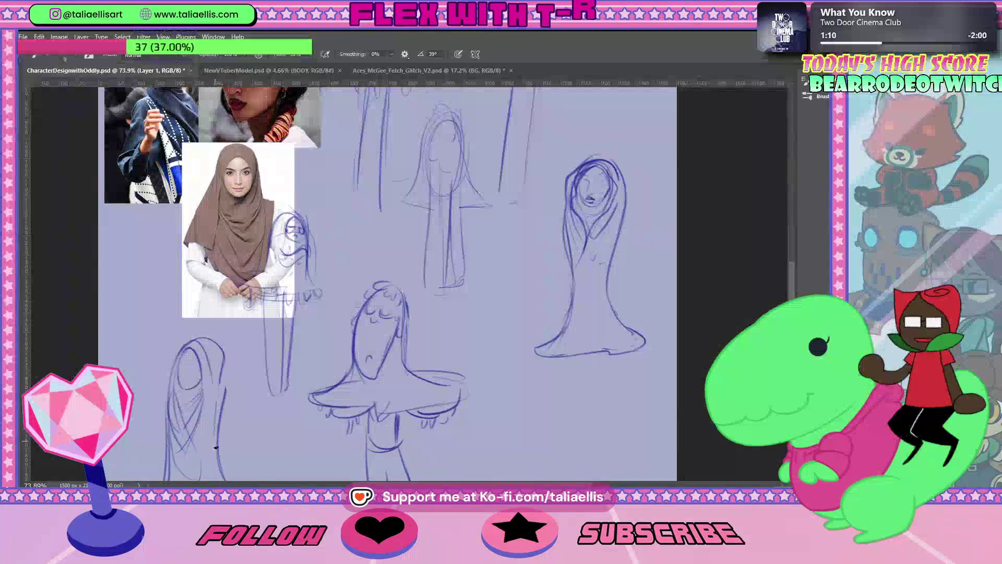
{"action": "left_click_drag", "start_coordinate": [223, 364], "coordinate": [219, 477]}
{"action": "left_click_drag", "start_coordinate": [796, 283], "coordinate": [791, 299]}
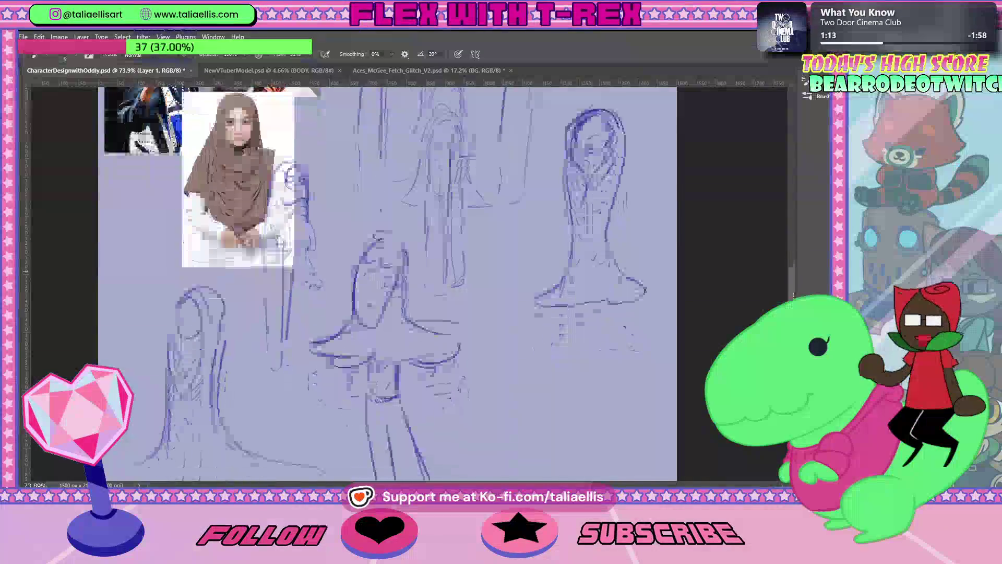
Step: Erase the inner face lines of the lower-left hood and draw new curves inside it
{"action": "key", "text": "r"}
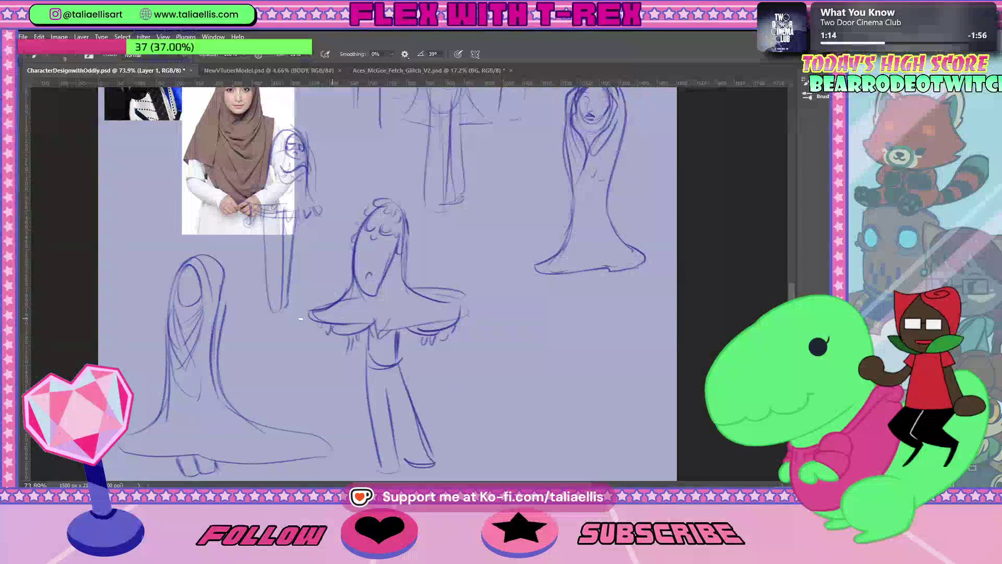
{"action": "key", "text": "e"}
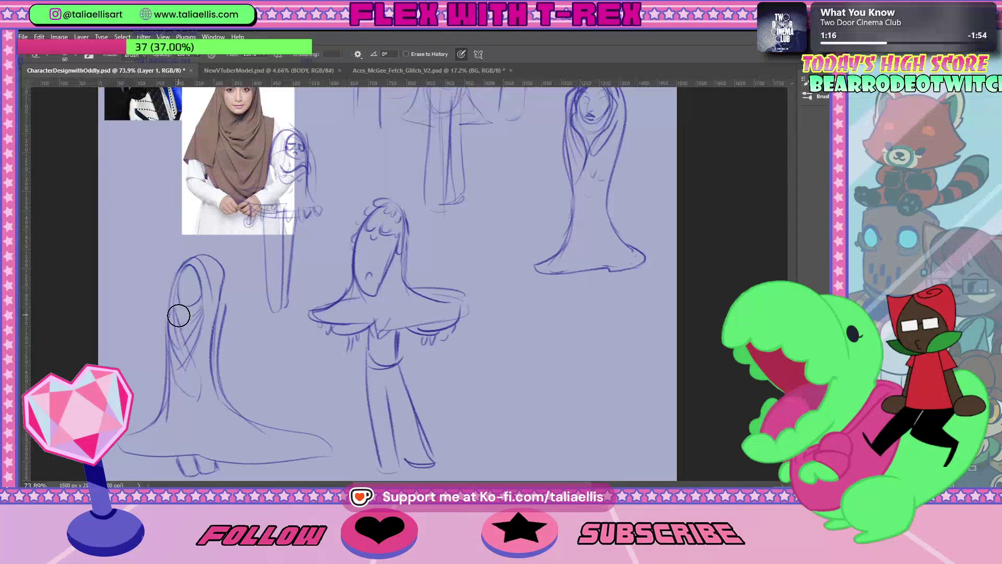
{"action": "mouse_move", "coordinate": [176, 348]}
{"action": "left_mouse_down"}
{"action": "mouse_move", "coordinate": [190, 336]}
{"action": "mouse_move", "coordinate": [173, 368]}
{"action": "mouse_move", "coordinate": [196, 329]}
{"action": "left_mouse_up"}
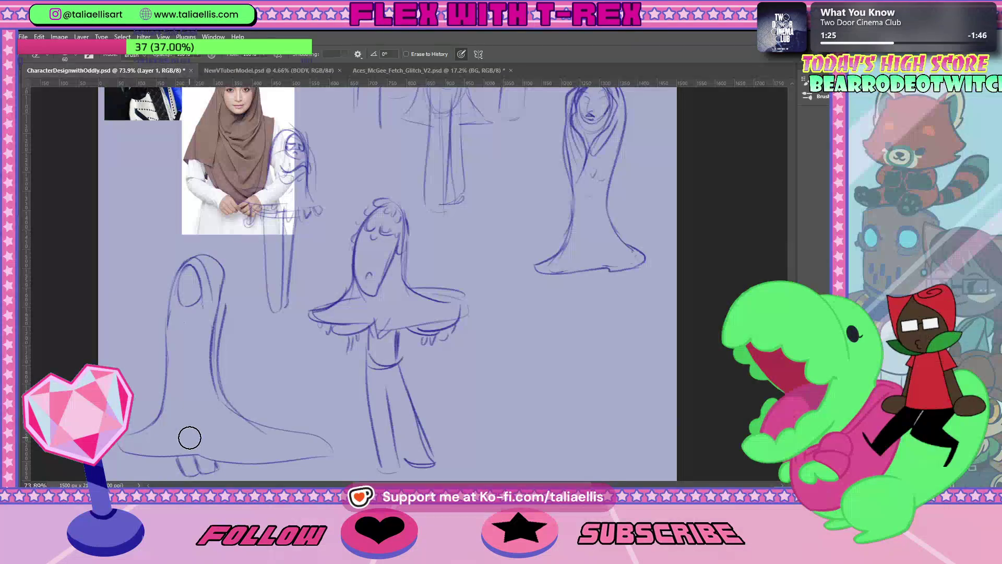
{"action": "key", "text": "b"}
{"action": "left_click_drag", "start_coordinate": [200, 288], "coordinate": [183, 334]}
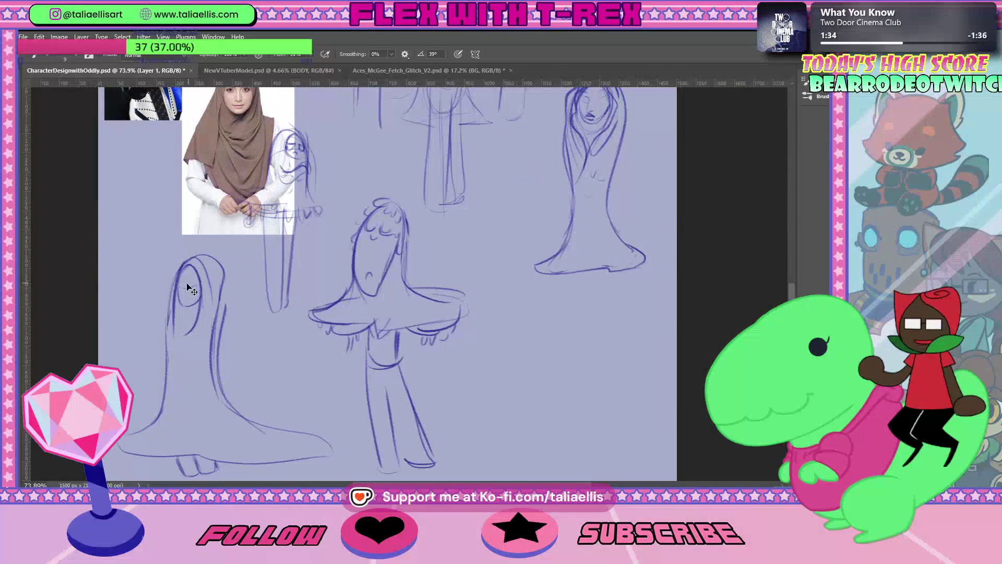
{"action": "left_click_drag", "start_coordinate": [201, 298], "coordinate": [184, 287]}
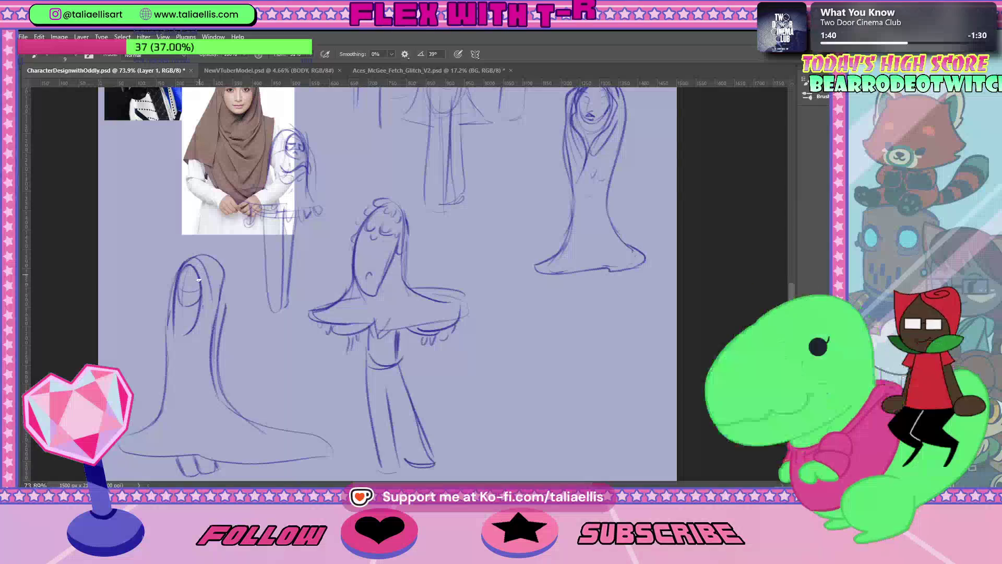
{"action": "key", "text": "ctrl+z"}
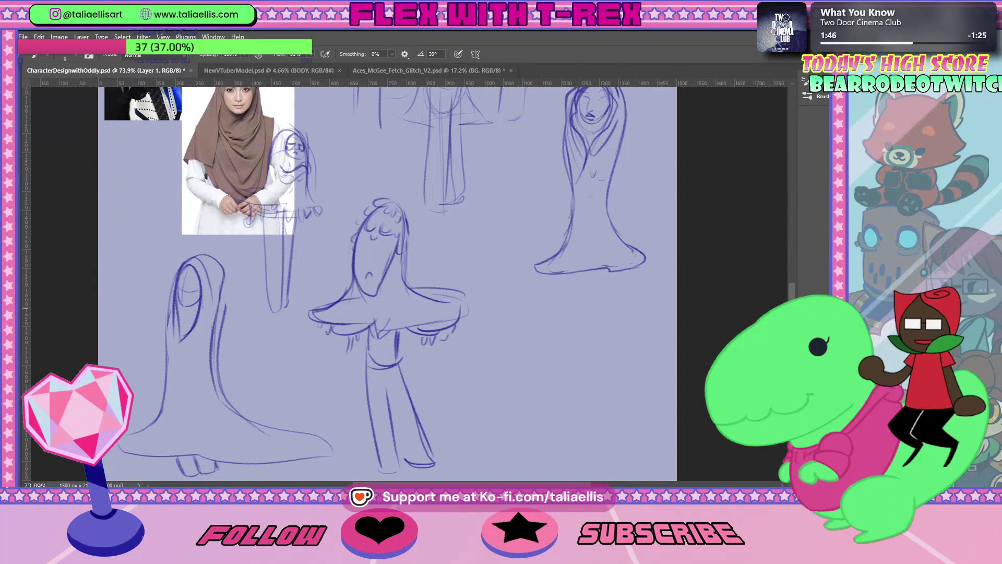
{"action": "mouse_move", "coordinate": [794, 290]}
{"action": "left_mouse_down"}
{"action": "mouse_move", "coordinate": [803, 188]}
{"action": "mouse_move", "coordinate": [782, 273]}
{"action": "left_mouse_up"}
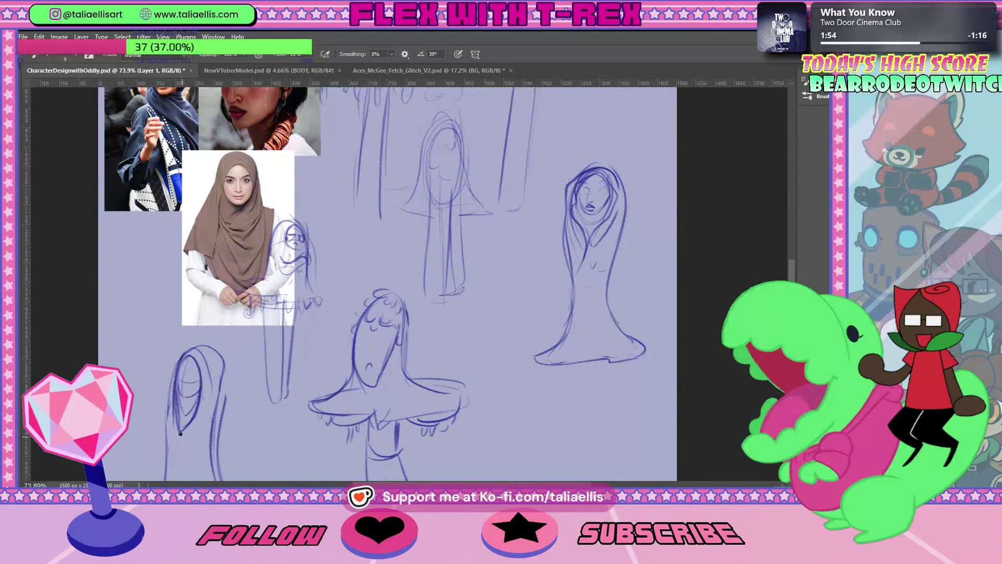
{"action": "left_click_drag", "start_coordinate": [187, 384], "coordinate": [198, 413]}
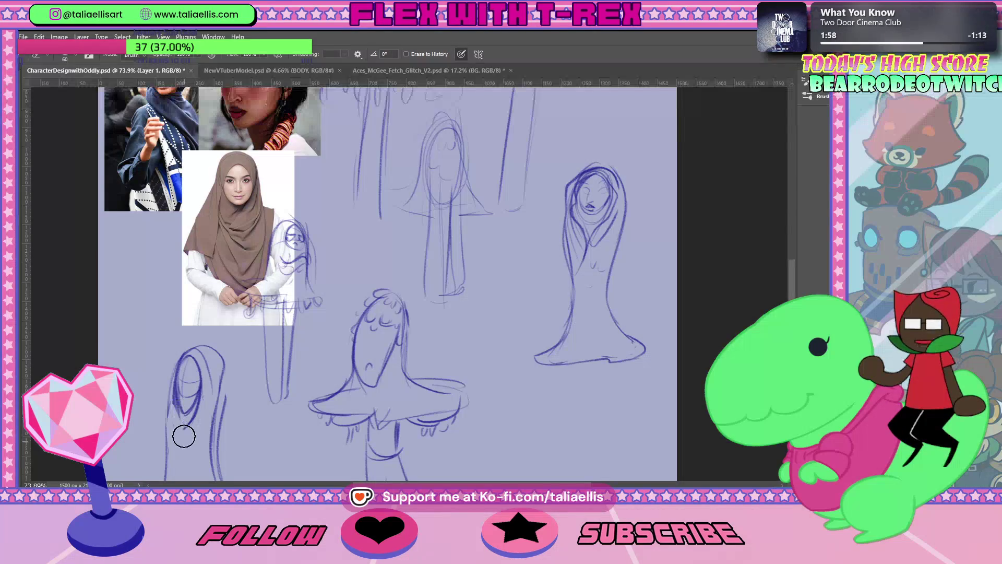
Step: Add strokes marking the face opening and the hood's left edge
{"action": "key", "text": "b"}
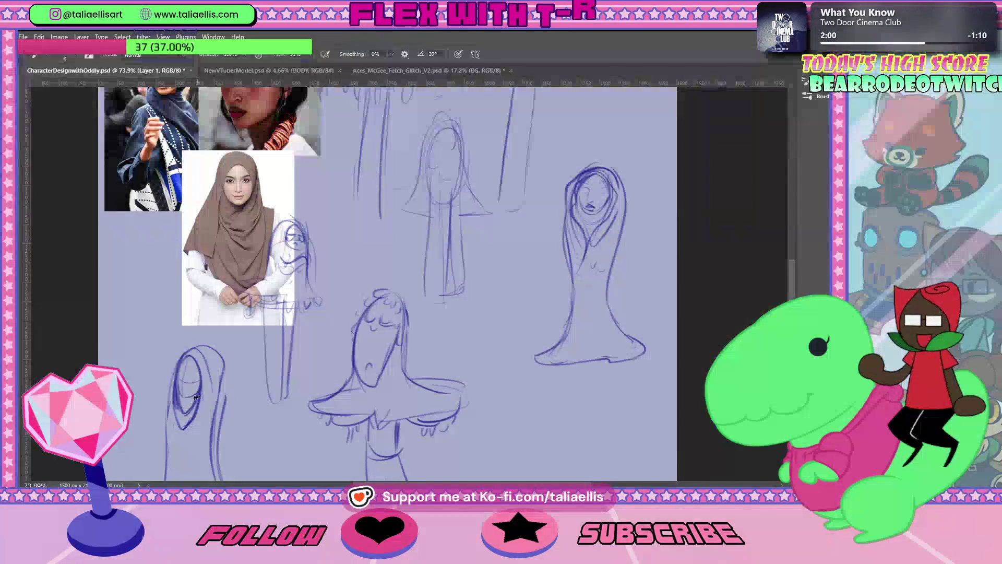
{"action": "left_click_drag", "start_coordinate": [183, 381], "coordinate": [191, 399]}
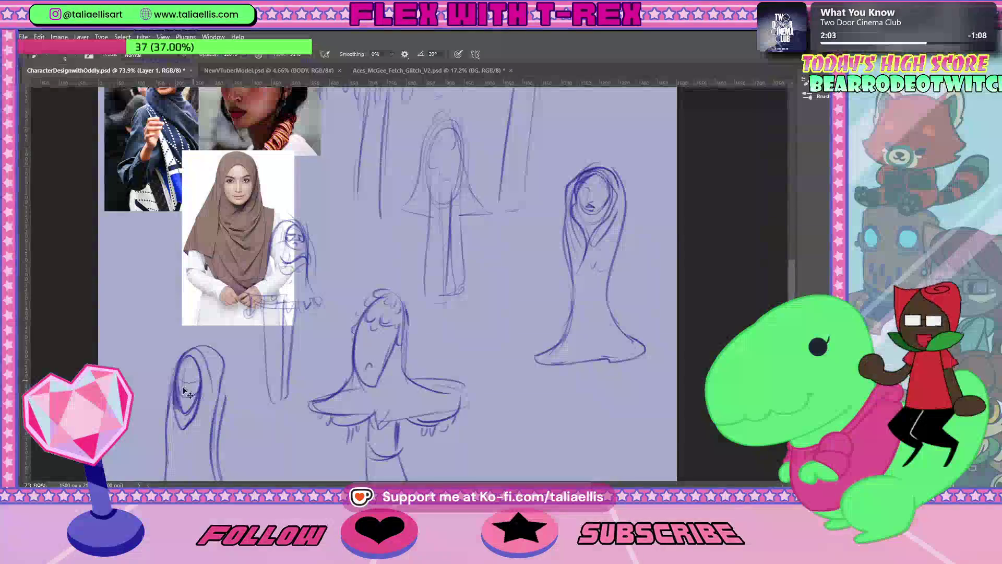
{"action": "mouse_move", "coordinate": [177, 363]}
{"action": "left_mouse_down"}
{"action": "mouse_move", "coordinate": [165, 459]}
{"action": "mouse_move", "coordinate": [177, 364]}
{"action": "left_mouse_up"}
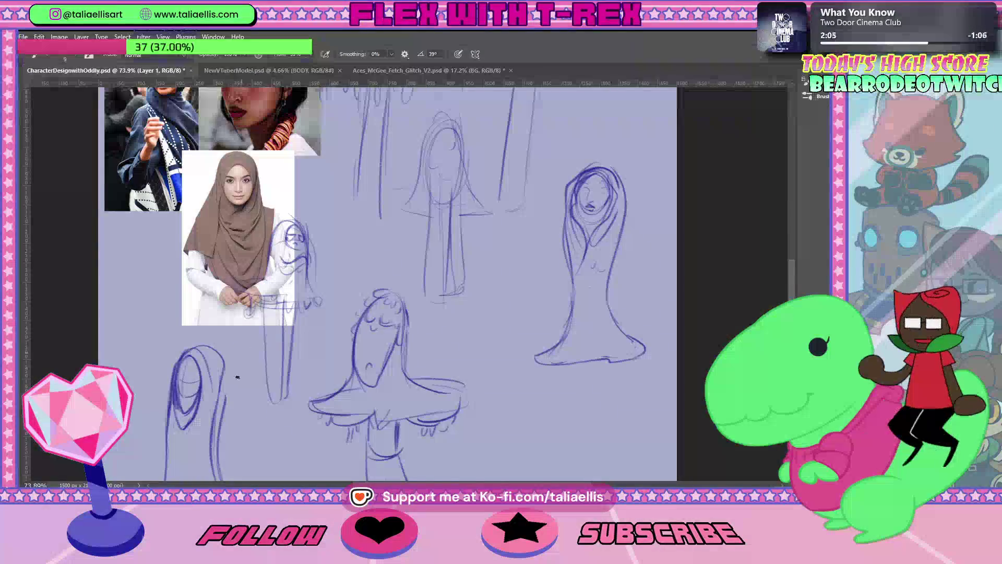
{"action": "mouse_move", "coordinate": [226, 404]}
{"action": "left_mouse_down"}
{"action": "mouse_move", "coordinate": [213, 321]}
{"action": "mouse_move", "coordinate": [216, 417]}
{"action": "left_mouse_up"}
Step: Redraw the lower-left hood's right edge as one long stroke
{"action": "key", "text": "e"}
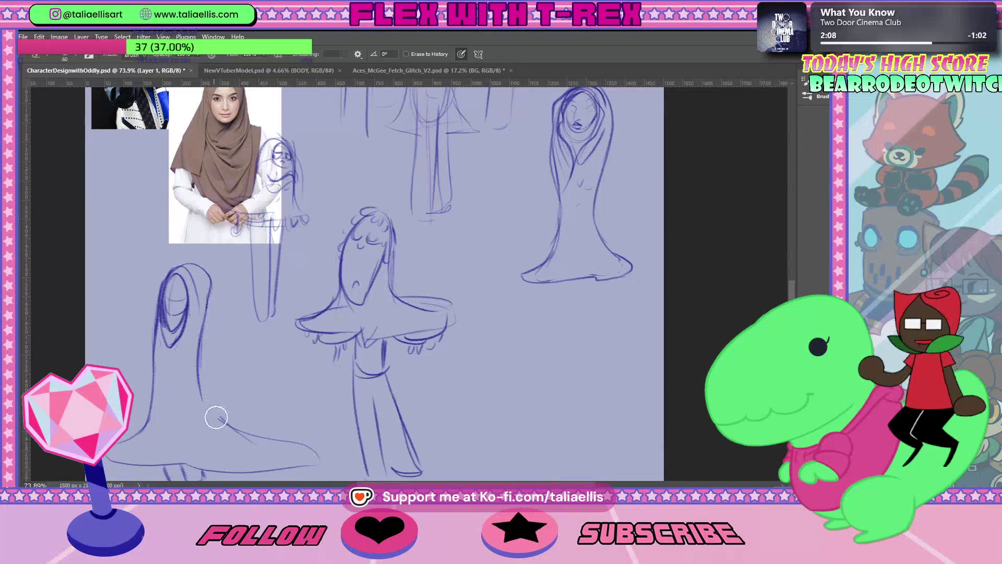
{"action": "key", "text": "b"}
{"action": "left_click_drag", "start_coordinate": [206, 269], "coordinate": [214, 391]}
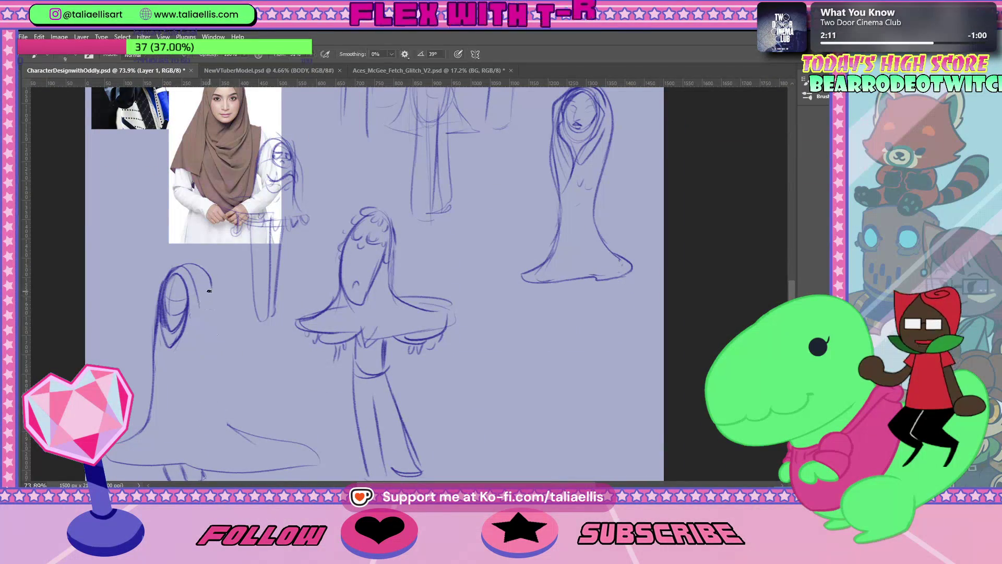
{"action": "key", "text": "ctrl+z"}
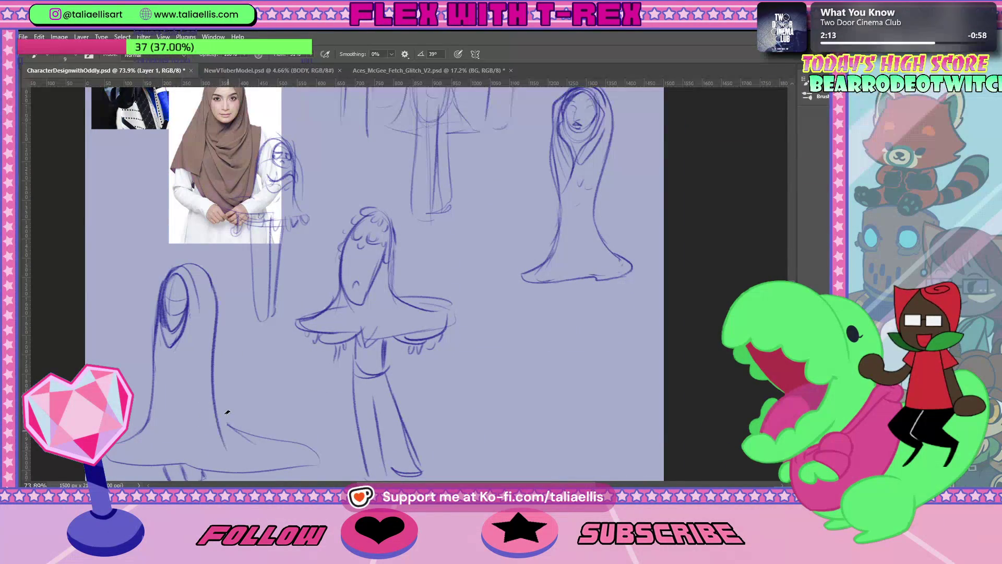
{"action": "key", "text": "ctrl+z"}
{"action": "key", "text": "ctrl+z"}
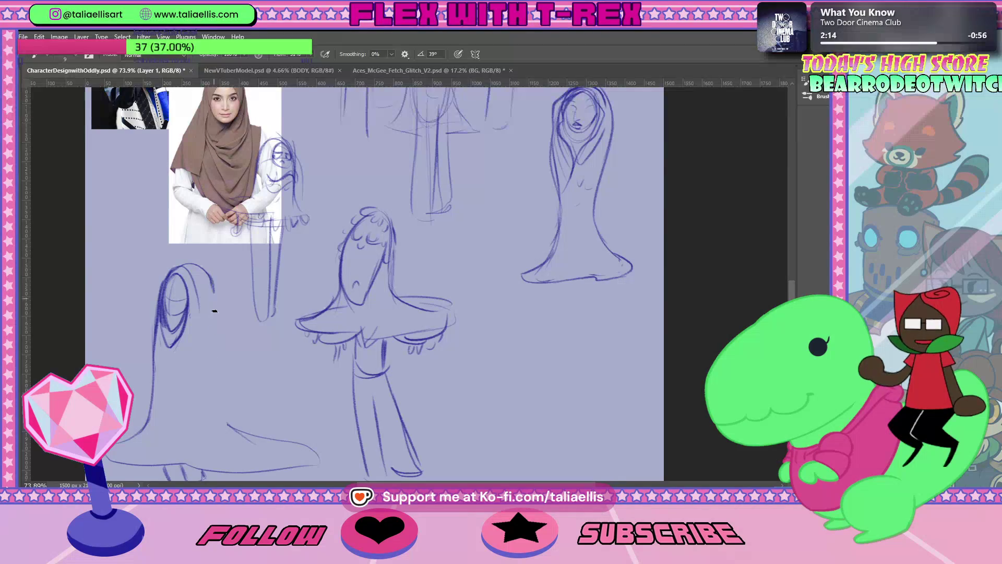
{"action": "left_click_drag", "start_coordinate": [208, 269], "coordinate": [229, 426]}
Step: Erase the old left-edge stroke and draw a new long left edge down the hood
{"action": "key", "text": "e"}
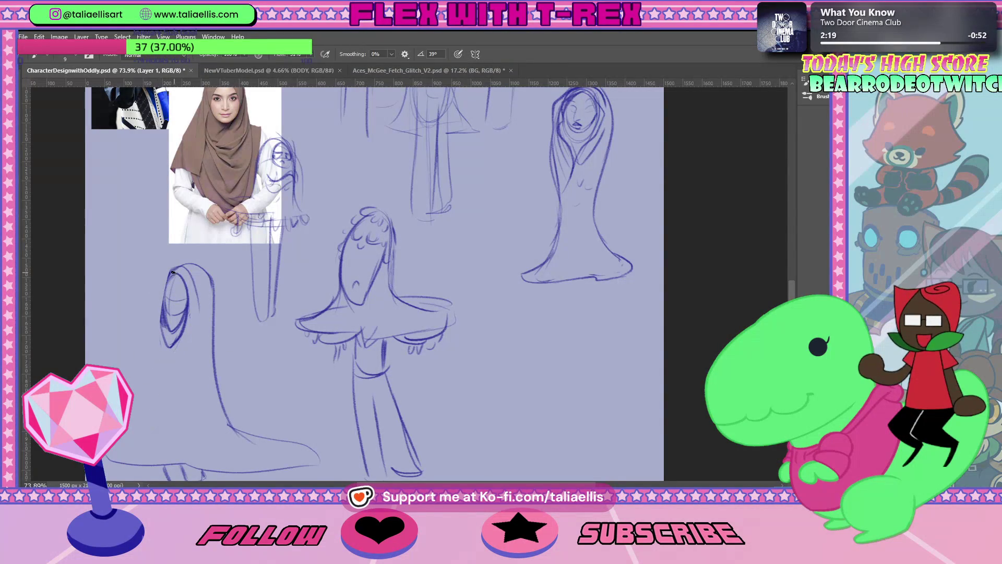
{"action": "left_click_drag", "start_coordinate": [158, 285], "coordinate": [153, 386]}
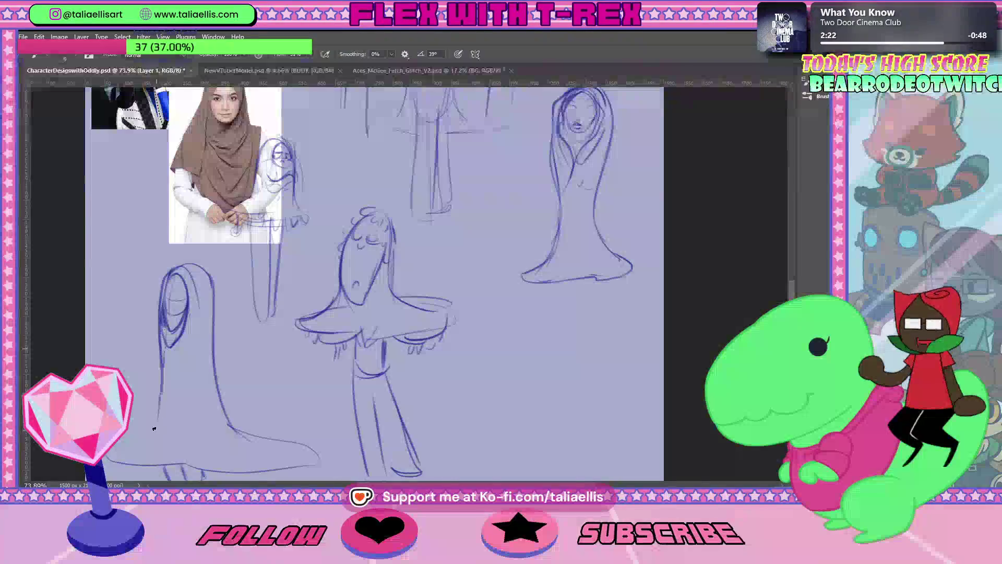
{"action": "left_click_drag", "start_coordinate": [159, 337], "coordinate": [145, 445]}
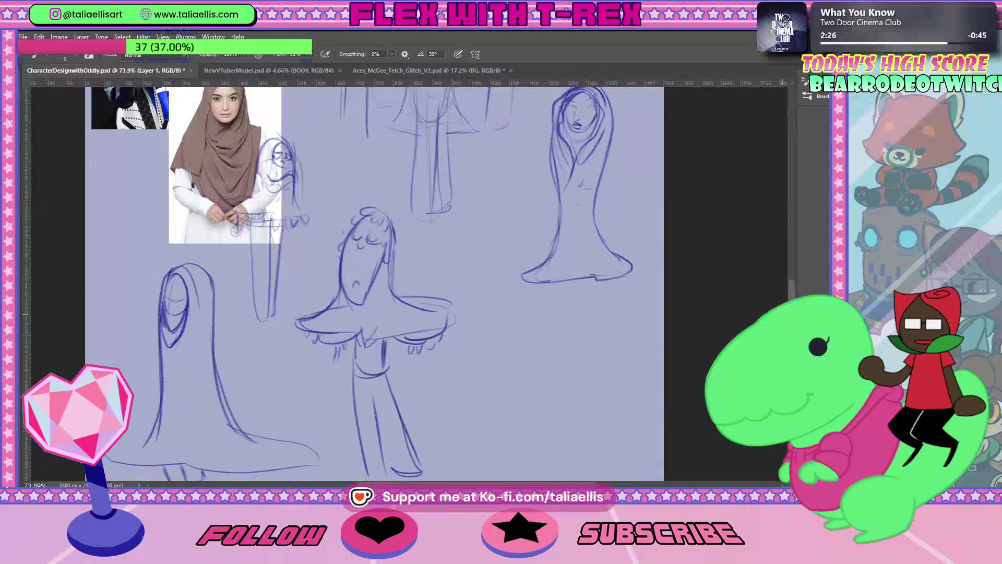
Step: Erase the old base and feet, then draw a wide flared hem with small drips
{"action": "scroll", "coordinate": [245, 455], "scroll_direction": "down", "scroll_amount": 2}
{"action": "scroll", "coordinate": [434, 369], "scroll_direction": "down", "scroll_amount": 1}
{"action": "mouse_move", "coordinate": [292, 383]}
{"action": "left_mouse_down"}
{"action": "mouse_move", "coordinate": [269, 376]}
{"action": "mouse_move", "coordinate": [226, 410]}
{"action": "mouse_move", "coordinate": [245, 416]}
{"action": "mouse_move", "coordinate": [140, 407]}
{"action": "mouse_move", "coordinate": [140, 385]}
{"action": "left_mouse_up"}
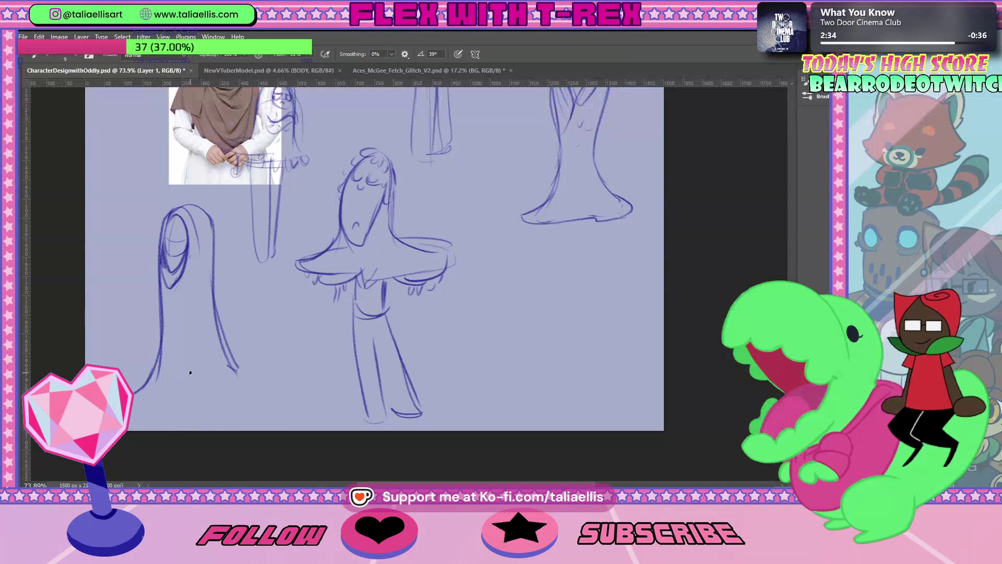
{"action": "left_click_drag", "start_coordinate": [232, 368], "coordinate": [264, 396]}
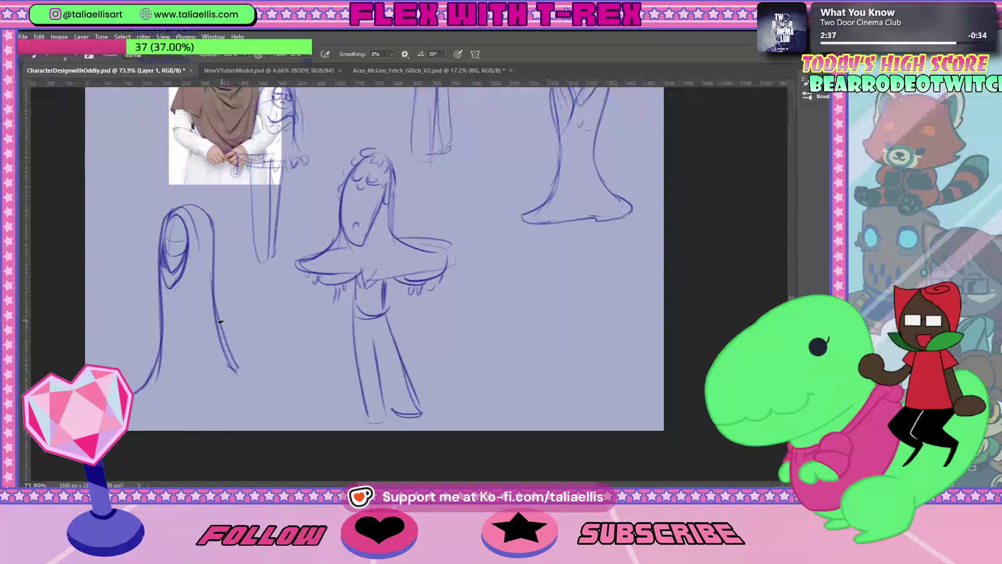
{"action": "left_click_drag", "start_coordinate": [225, 362], "coordinate": [271, 396]}
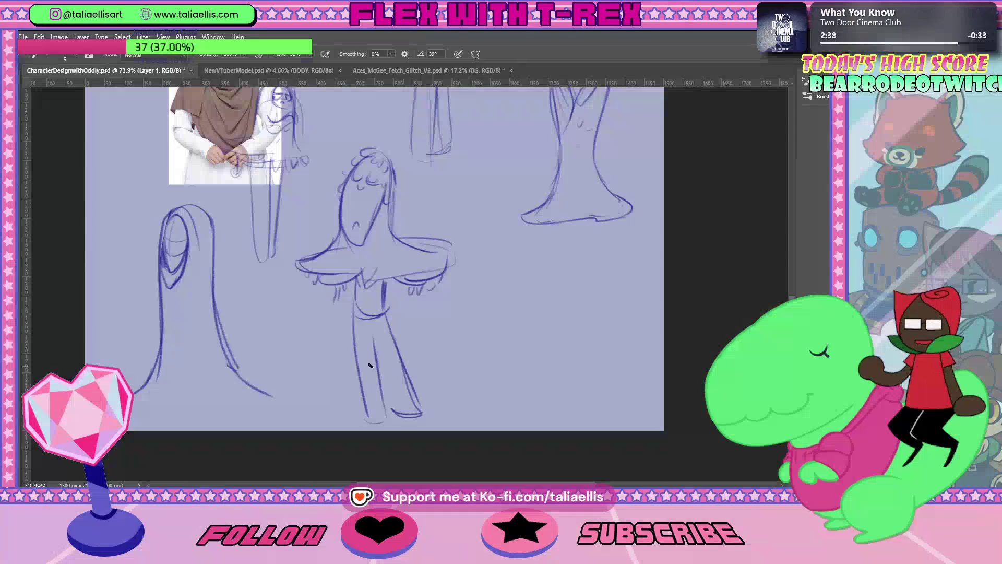
{"action": "left_click_drag", "start_coordinate": [132, 413], "coordinate": [280, 409]}
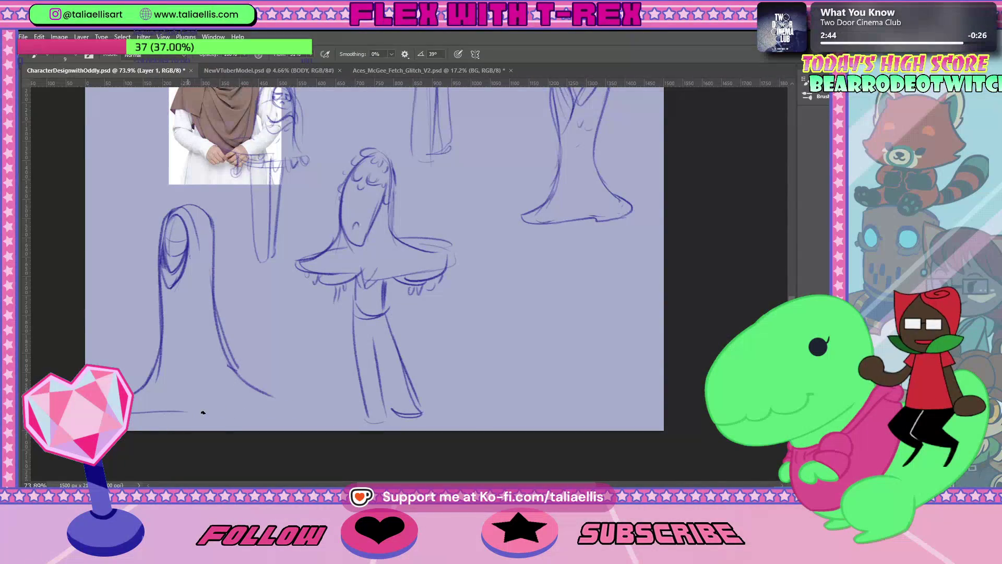
{"action": "left_click_drag", "start_coordinate": [282, 405], "coordinate": [228, 365]}
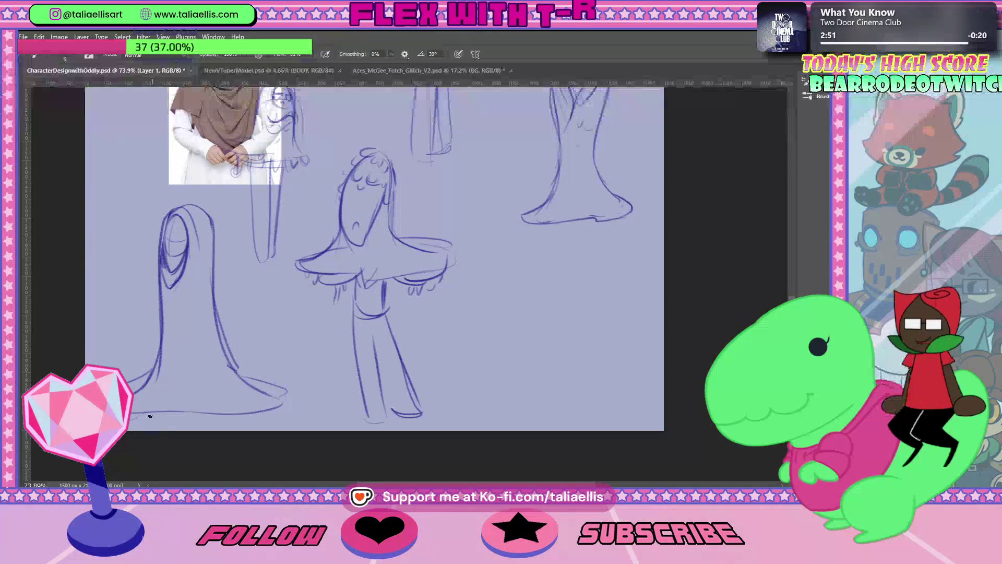
{"action": "mouse_move", "coordinate": [134, 414]}
{"action": "left_mouse_down"}
{"action": "mouse_move", "coordinate": [138, 425]}
{"action": "mouse_move", "coordinate": [259, 421]}
{"action": "left_mouse_up"}
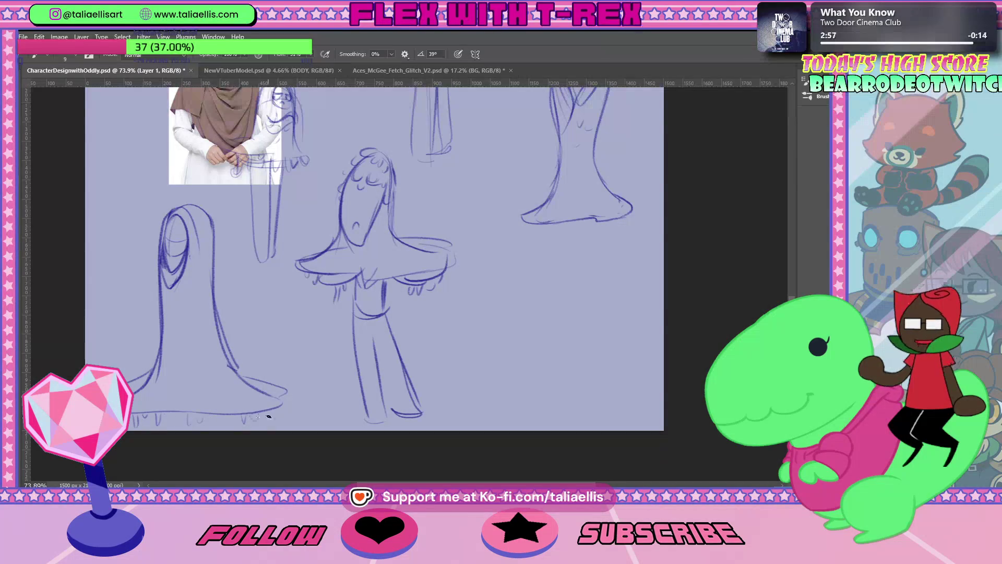
Step: Lasso the whole left hooded figure and shift it up slightly
{"action": "key", "text": "l"}
{"action": "left_click_drag", "start_coordinate": [308, 377], "coordinate": [285, 330]}
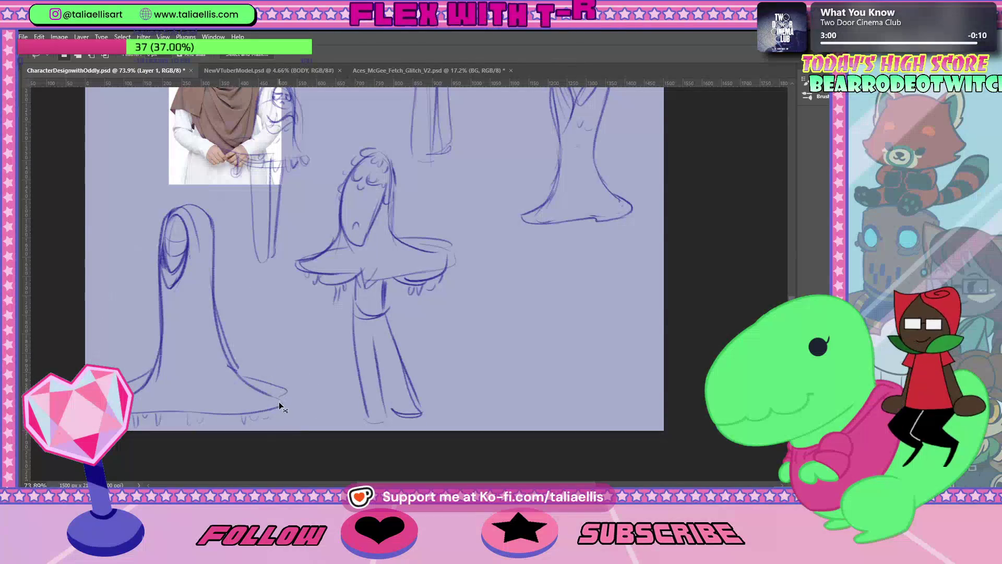
{"action": "key", "text": "ctrl+t"}
{"action": "left_click_drag", "start_coordinate": [273, 399], "coordinate": [271, 367]}
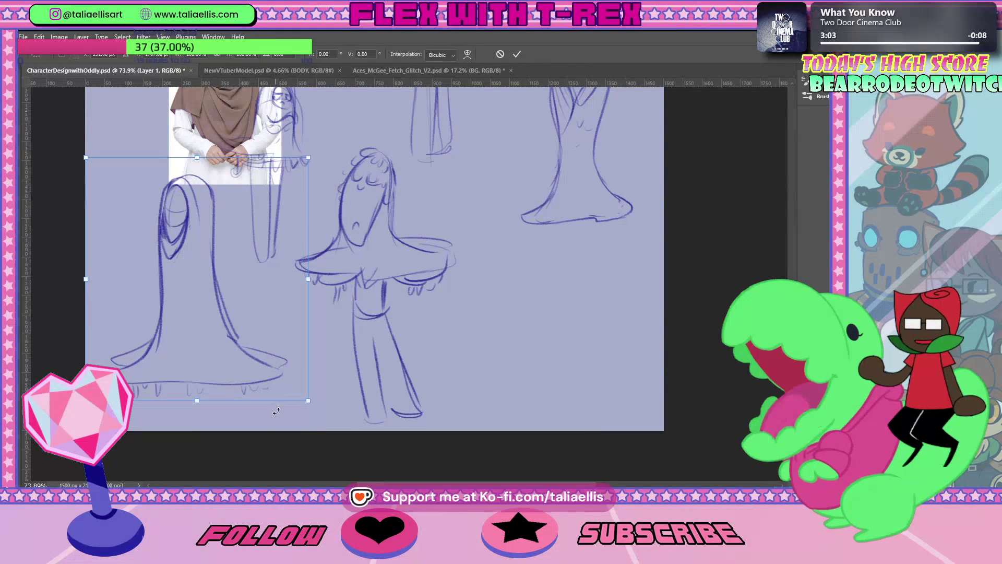
Step: Commit the figure's raised position, return to the brush, and view the shared baby photo in Discord
{"action": "key", "text": "Return"}
{"action": "key", "text": "b"}
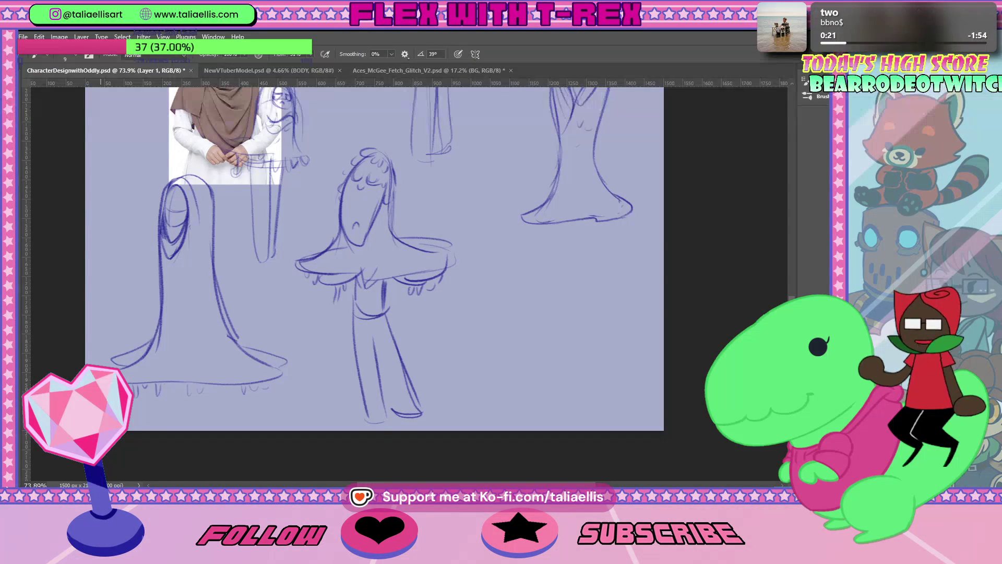
{"action": "key", "text": "alt+Tab"}
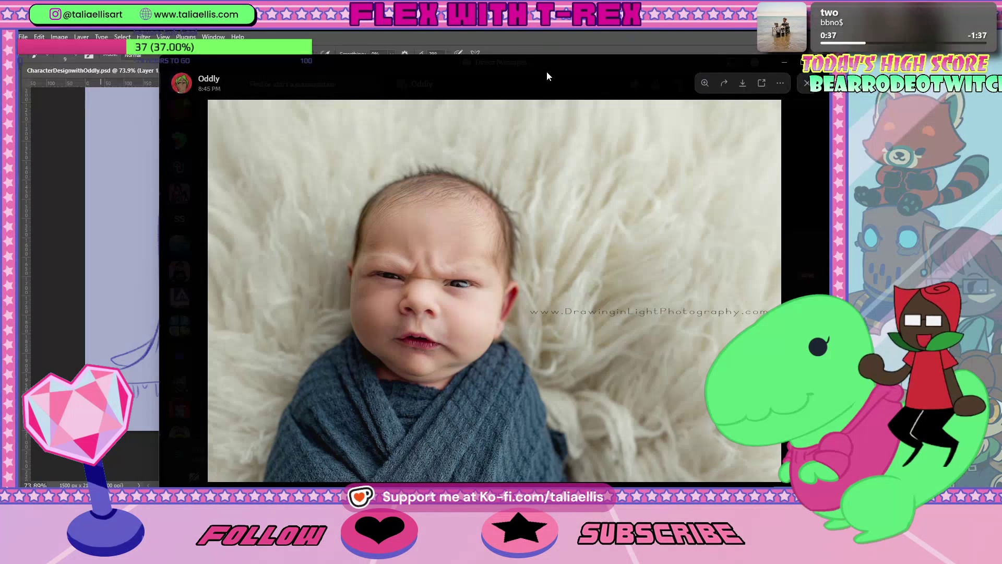
Step: Leave the Discord baby photo and go back to the Photoshop canvas with the hooded sketches
{"action": "key", "text": "alt+Tab"}
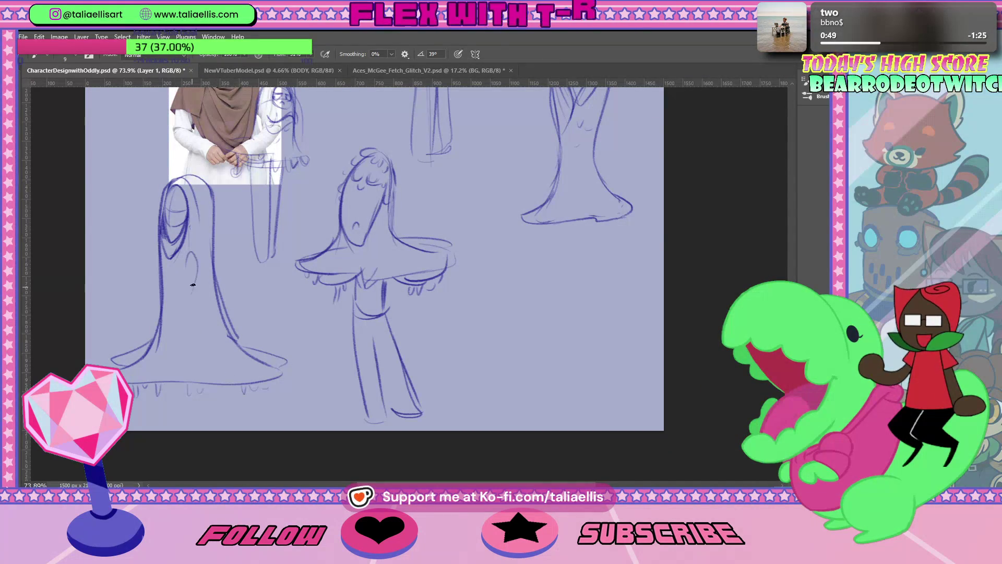
Step: Draw three strokes across the left hooded figure's front forming heart-shaped folded arms, then view the whole page
{"action": "left_click_drag", "start_coordinate": [193, 257], "coordinate": [186, 285]}
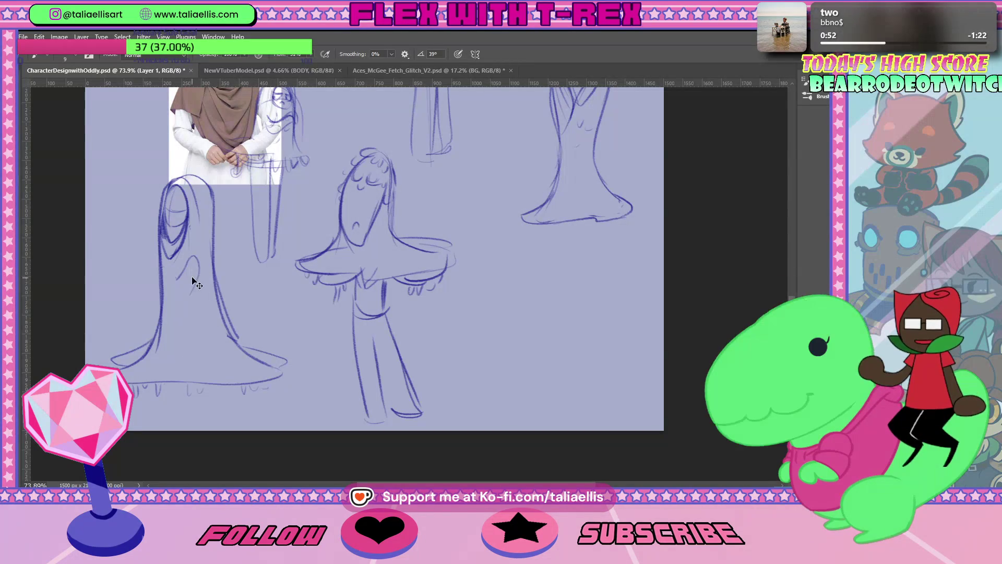
{"action": "left_click_drag", "start_coordinate": [168, 257], "coordinate": [189, 258]}
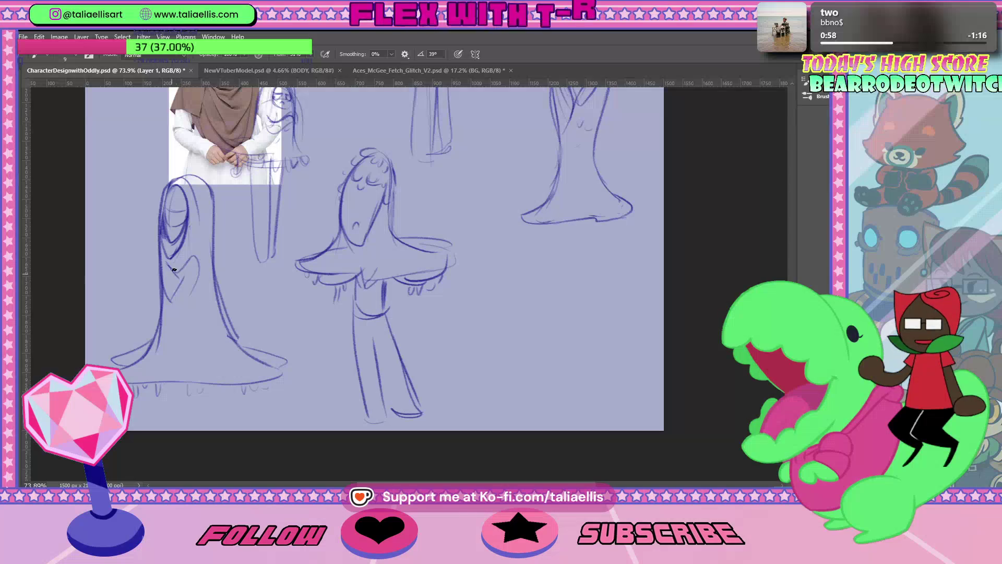
{"action": "left_click_drag", "start_coordinate": [196, 260], "coordinate": [176, 293]}
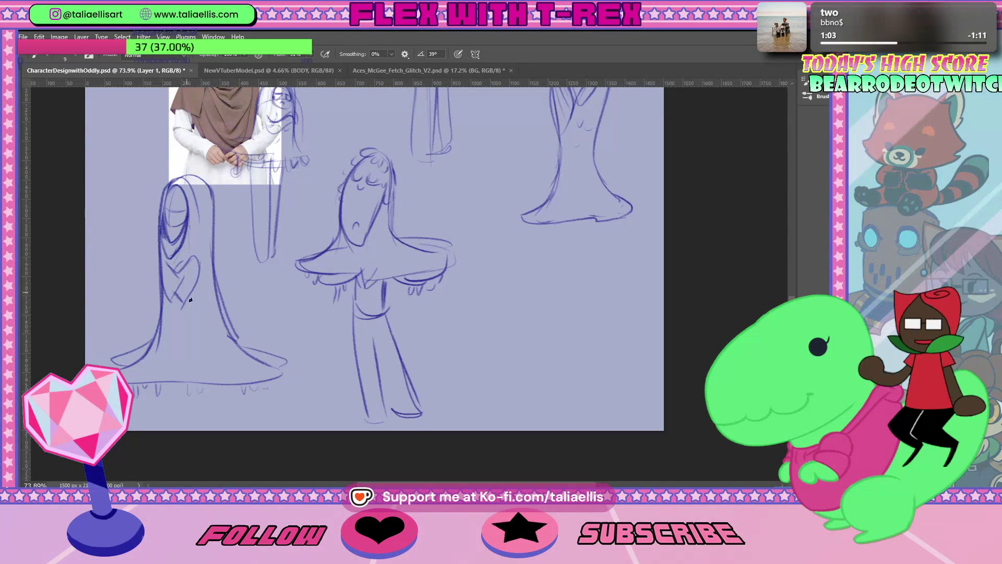
{"action": "scroll", "coordinate": [794, 288], "scroll_direction": "up", "scroll_amount": 3}
{"action": "left_click_drag", "start_coordinate": [795, 284], "coordinate": [796, 283]}
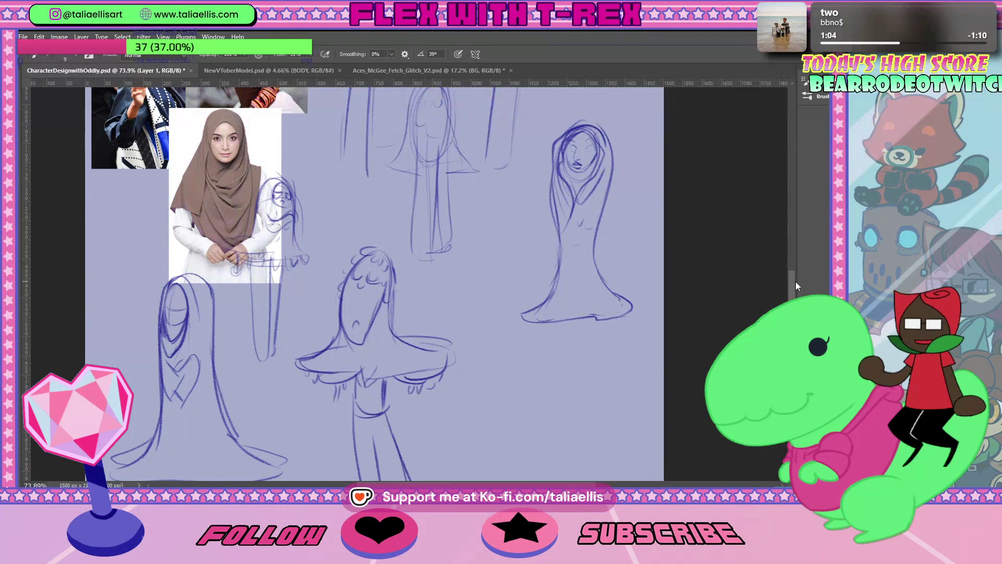
{"action": "scroll", "coordinate": [795, 286], "scroll_direction": "up", "scroll_amount": 1}
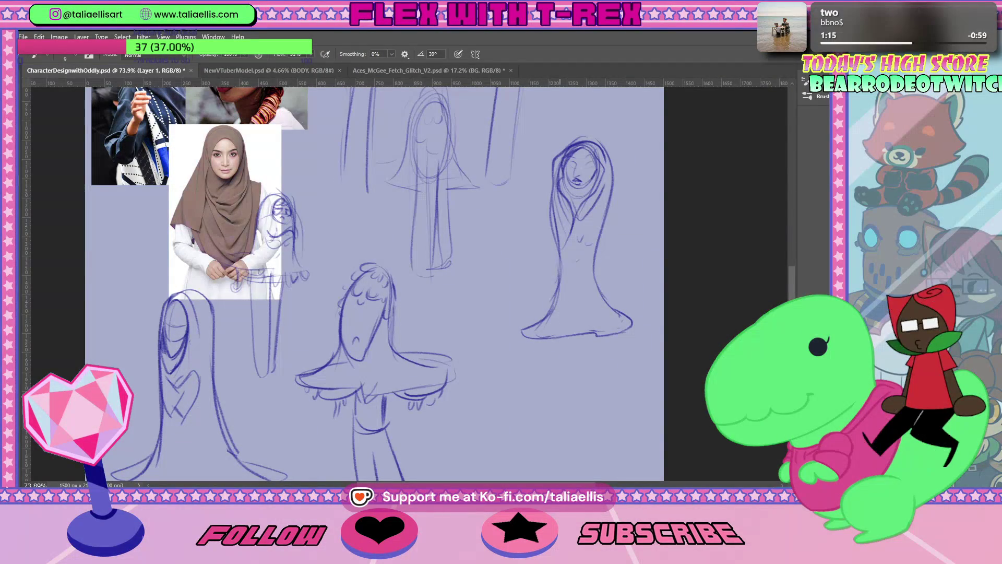
{"action": "scroll", "coordinate": [420, 370], "scroll_direction": "down", "scroll_amount": 3}
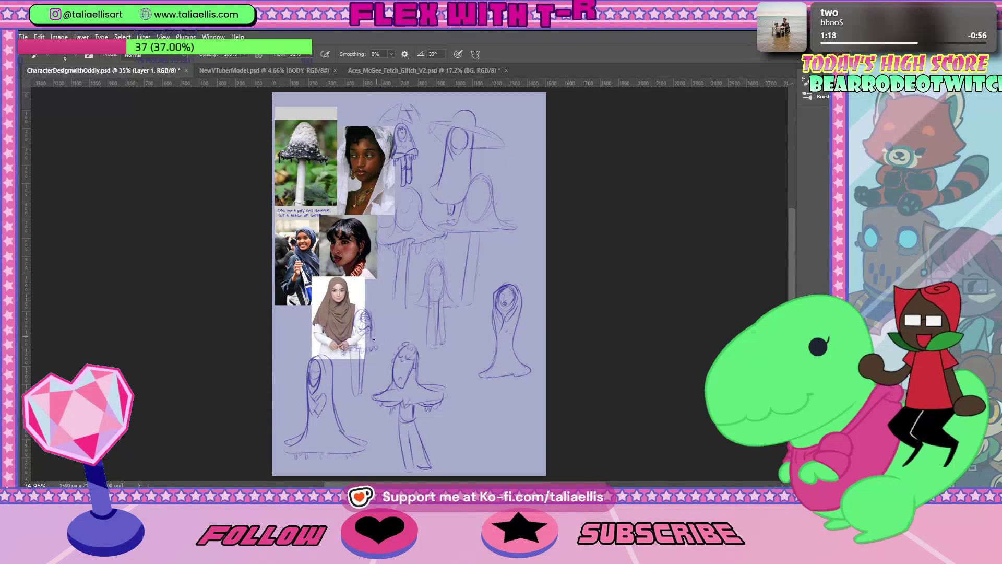
Step: Lasso the small sketch onto its own new layer and hide Layer 1
{"action": "key", "text": "l"}
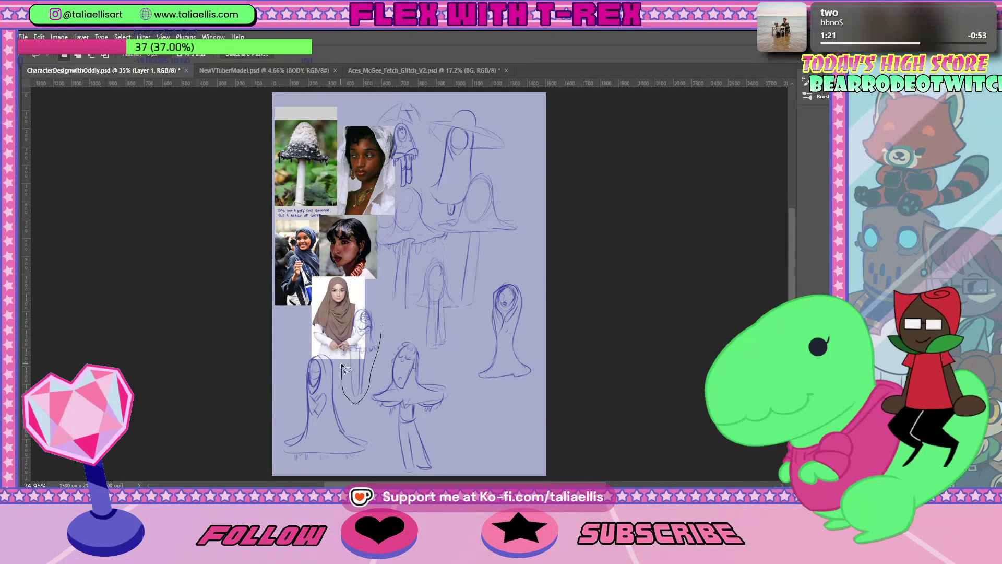
{"action": "left_click_drag", "start_coordinate": [342, 368], "coordinate": [380, 316]}
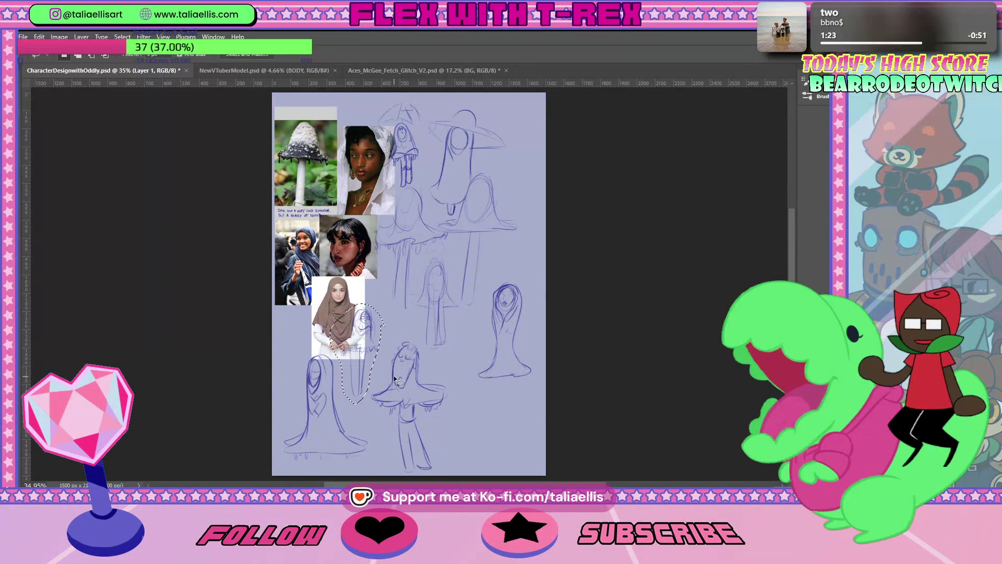
{"action": "key", "text": "ctrl+d"}
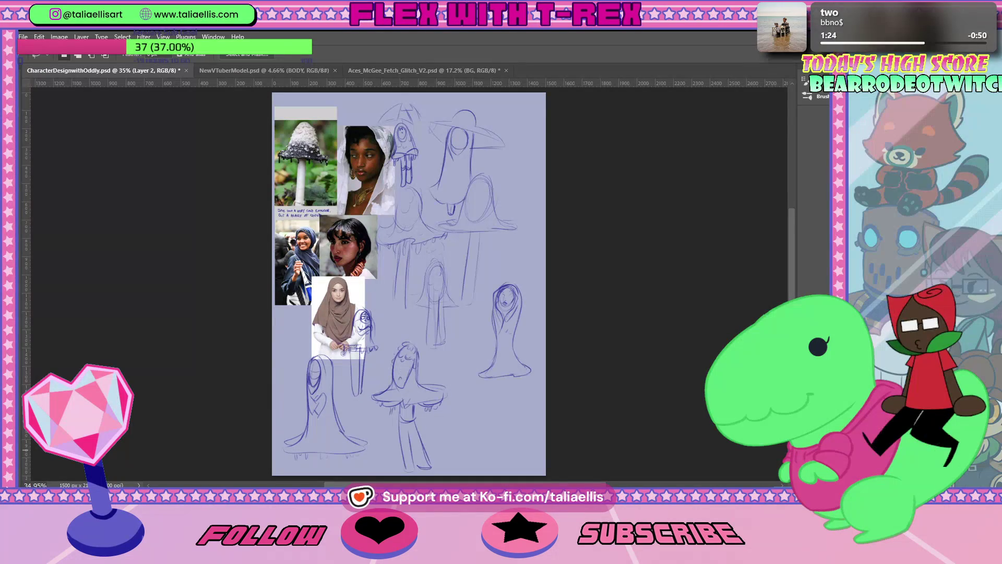
{"action": "left_click", "coordinate": [807, 360]}
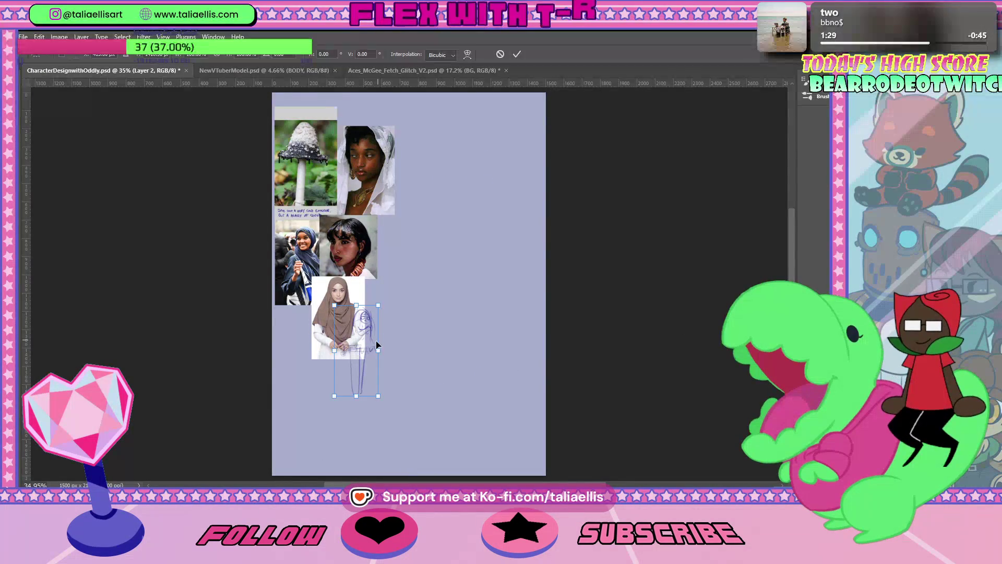
Step: Enlarge the copied sketch about 2.7× and move it up beside the reference photos
{"action": "left_click_drag", "start_coordinate": [379, 307], "coordinate": [454, 153]}
{"action": "left_click_drag", "start_coordinate": [424, 241], "coordinate": [475, 225]}
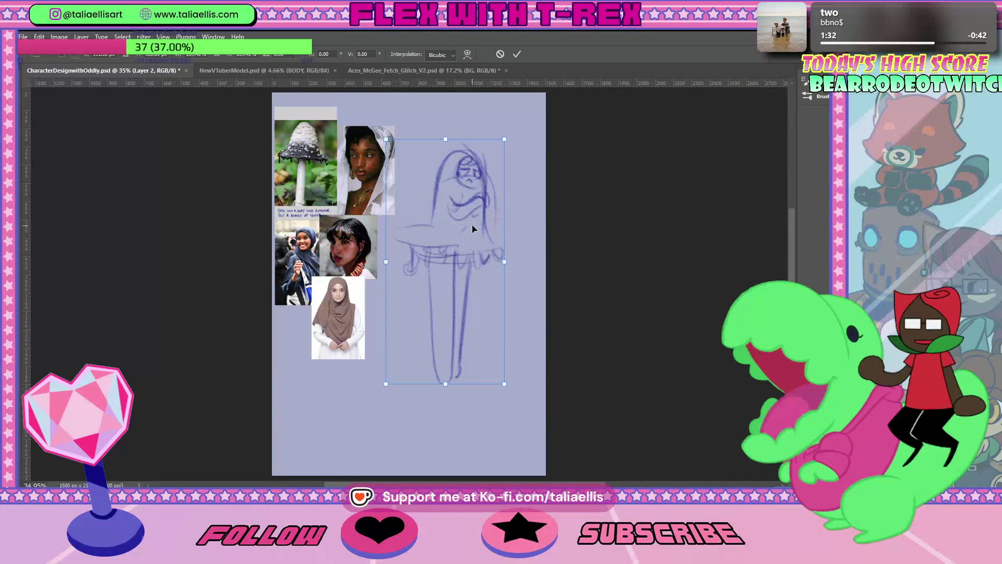
{"action": "key", "text": "Return"}
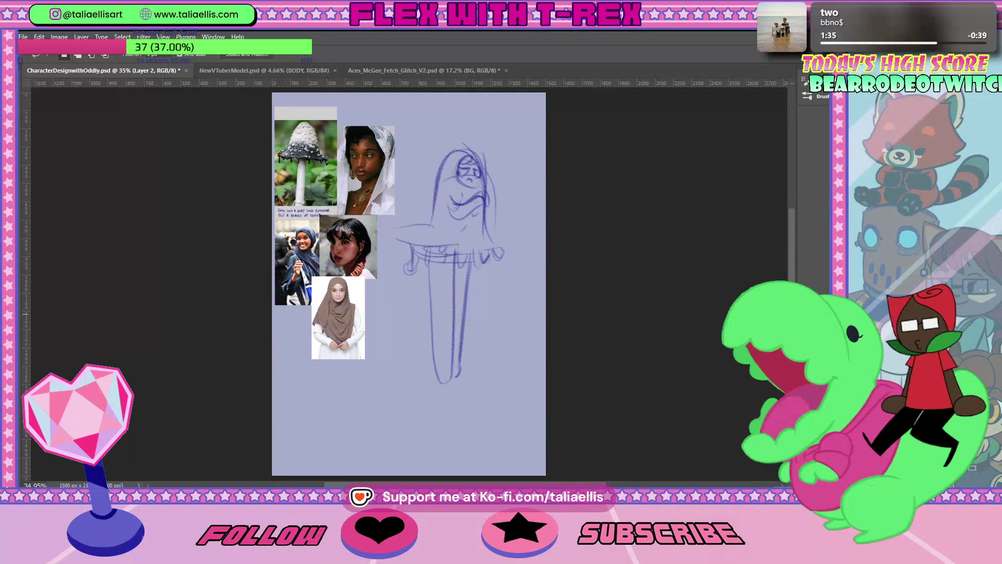
{"action": "left_click", "coordinate": [81, 37]}
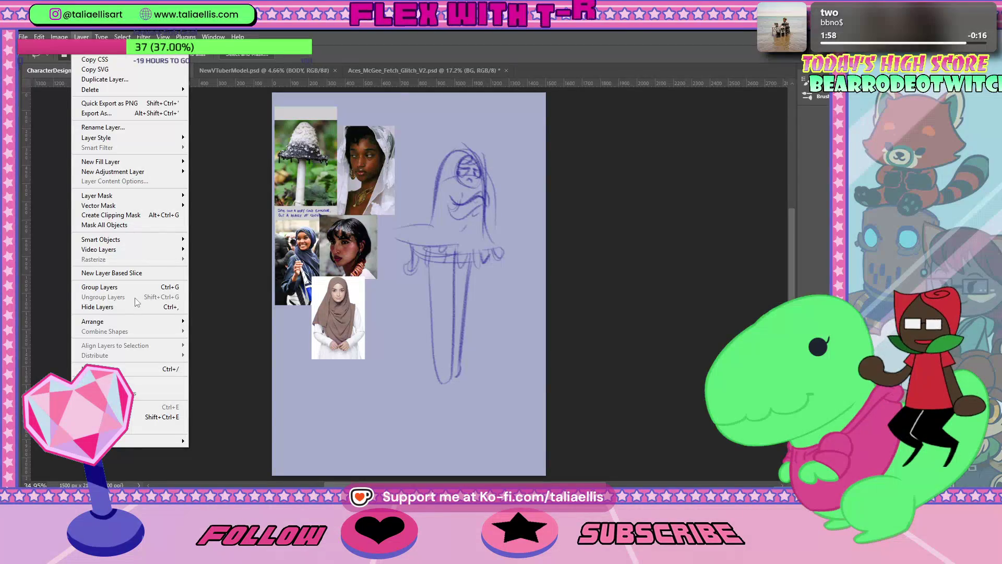
Step: Flip the enlarged sketch horizontally with Edit > Transform > Flip Horizontal
{"action": "left_click", "coordinate": [74, 34]}
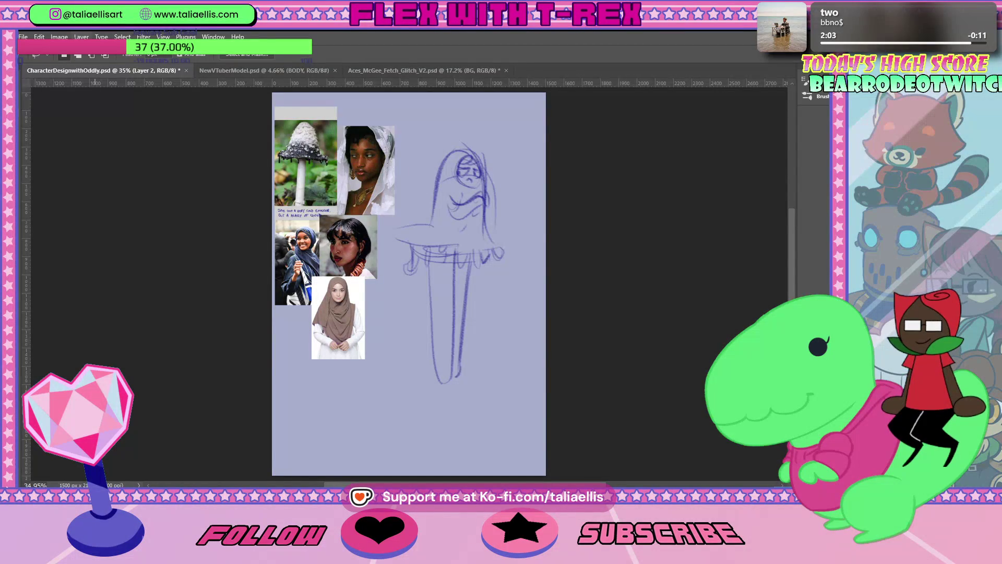
{"action": "left_click", "coordinate": [40, 36]}
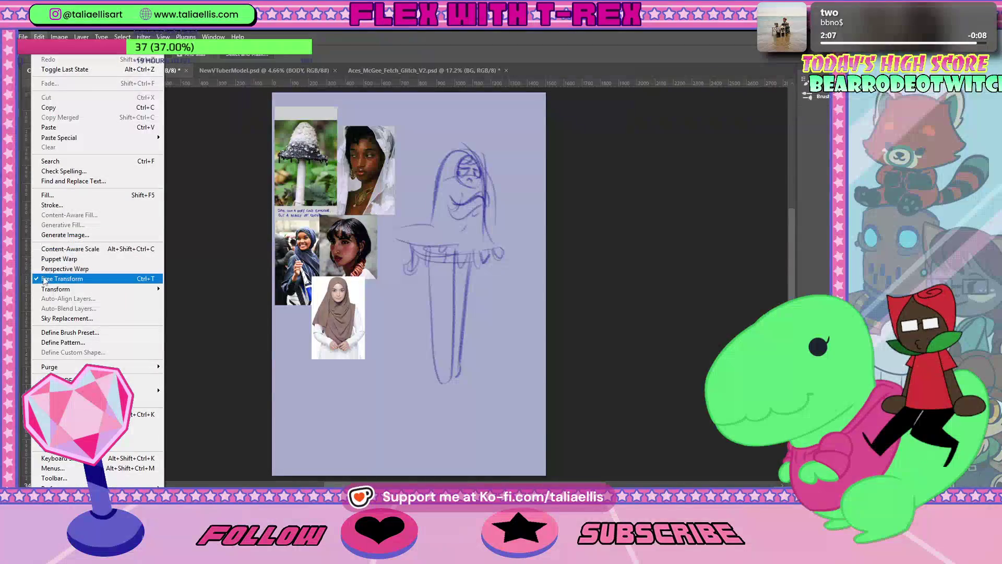
{"action": "mouse_move", "coordinate": [52, 289]}
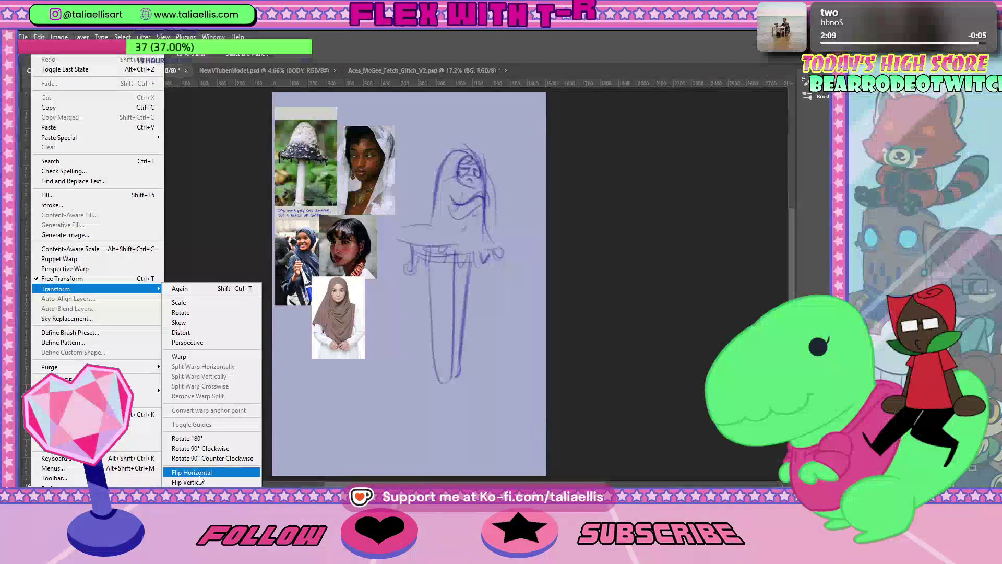
{"action": "left_click", "coordinate": [199, 476]}
Step: At 50% zoom, rotate the sketch slightly clockwise and commit the transform
{"action": "key", "text": "z"}
{"action": "left_click_drag", "start_coordinate": [516, 229], "coordinate": [541, 219]}
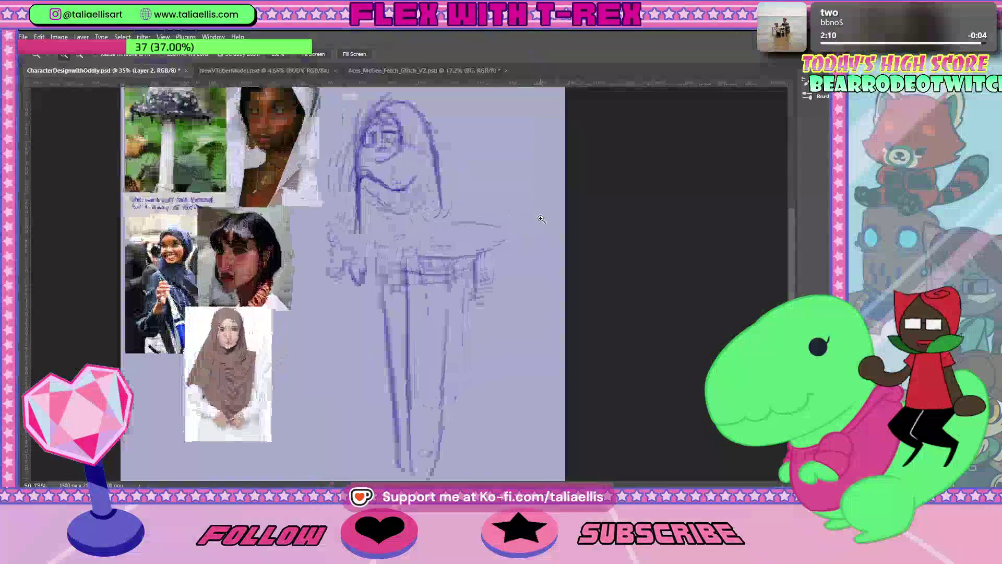
{"action": "left_click", "coordinate": [540, 228]}
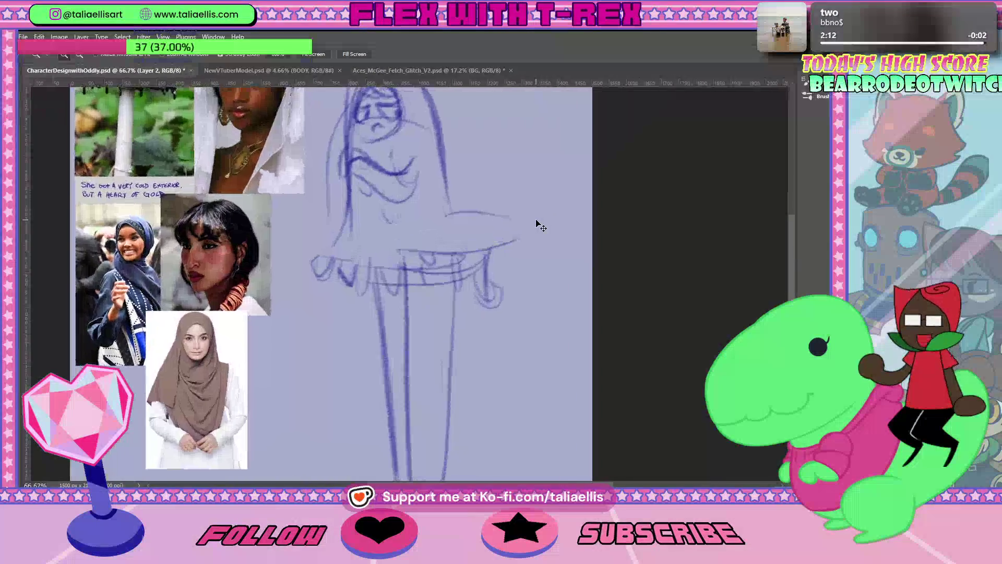
{"action": "left_click", "coordinate": [537, 224], "text": "alt"}
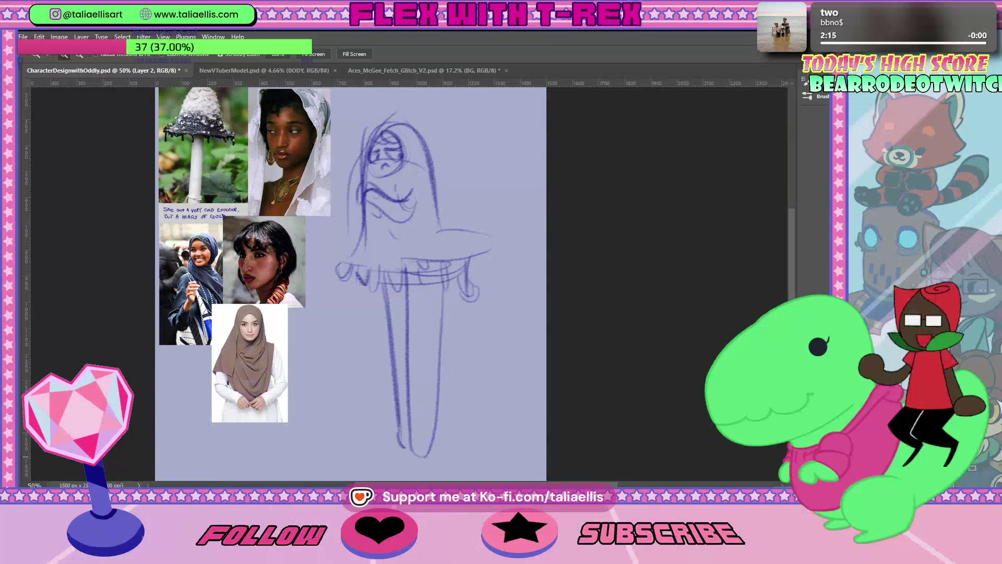
{"action": "key", "text": "ctrl+t"}
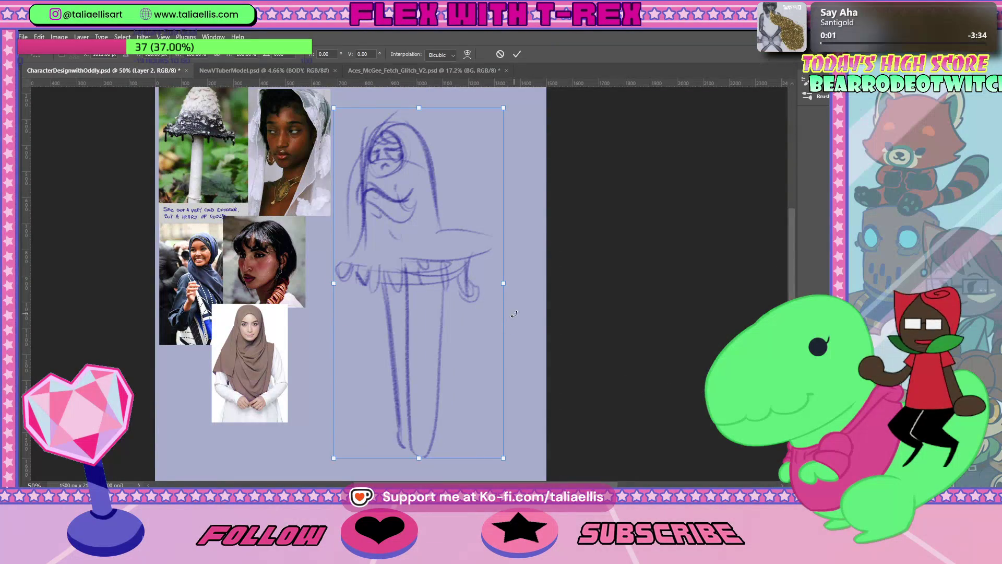
{"action": "left_click_drag", "start_coordinate": [515, 314], "coordinate": [505, 336]}
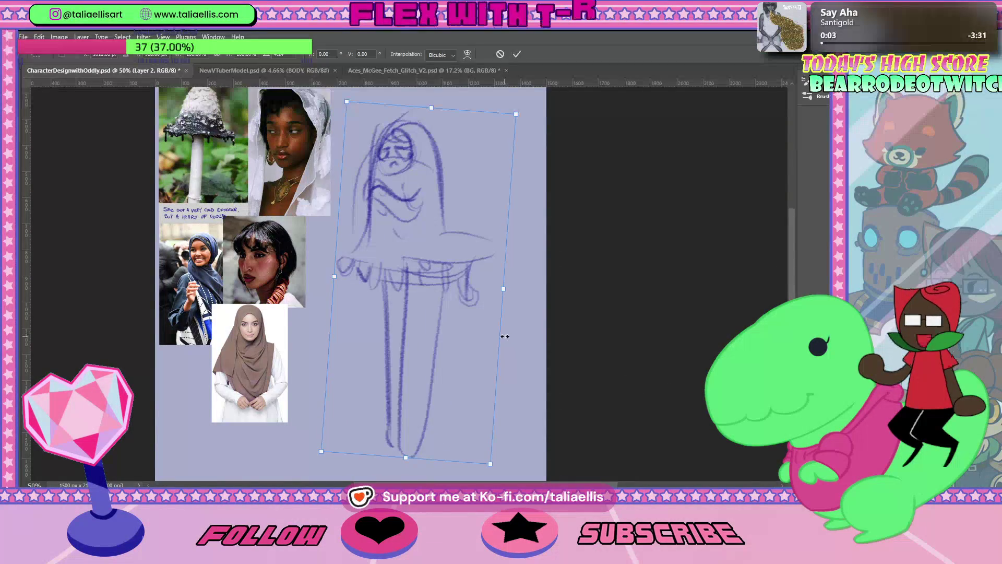
{"action": "key", "text": "Return"}
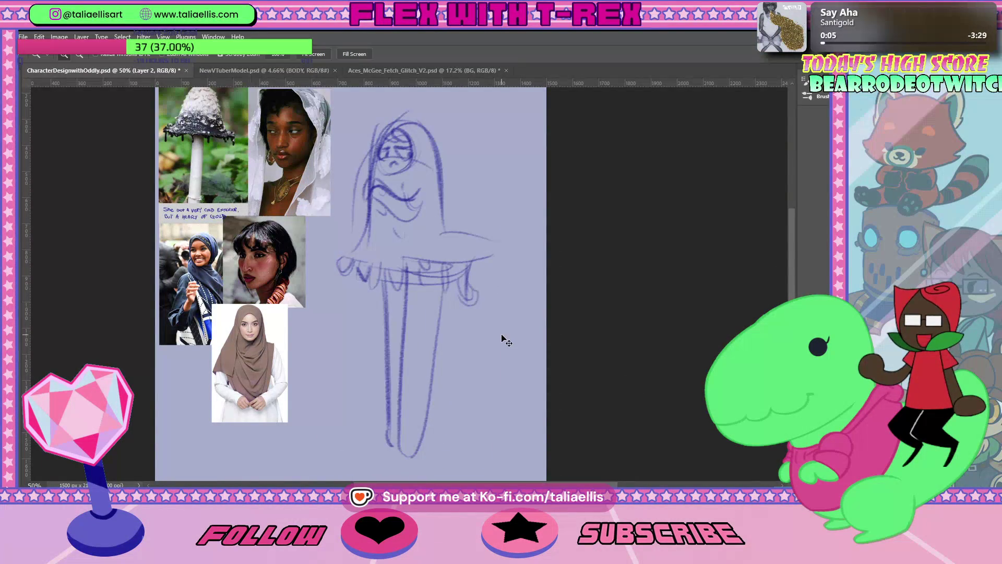
{"action": "key", "text": "b"}
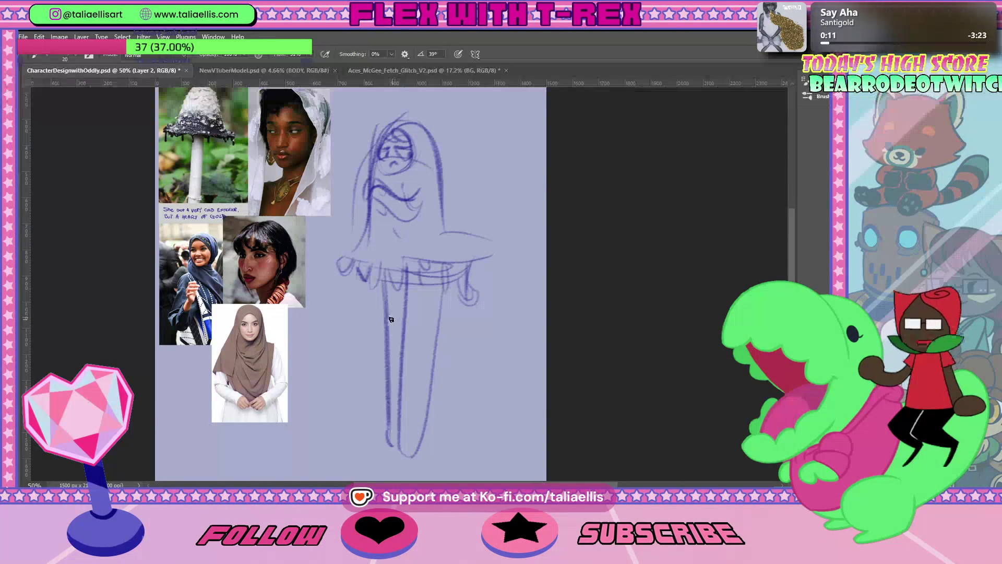
Step: Ink darker lines over the sketch's leg line, right leg, foot bottom and left hair line
{"action": "left_click_drag", "start_coordinate": [386, 327], "coordinate": [436, 325]}
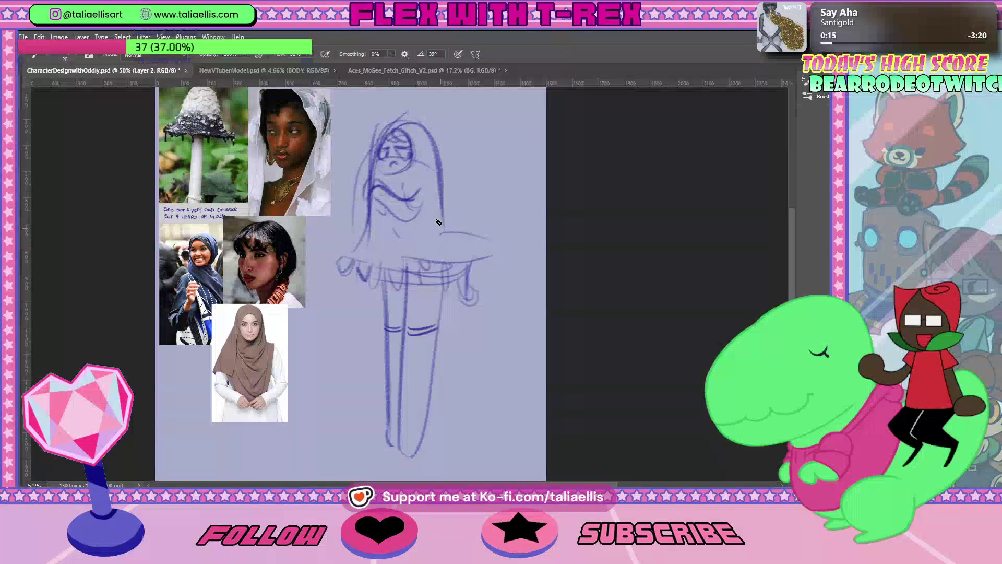
{"action": "left_click_drag", "start_coordinate": [437, 270], "coordinate": [412, 443]}
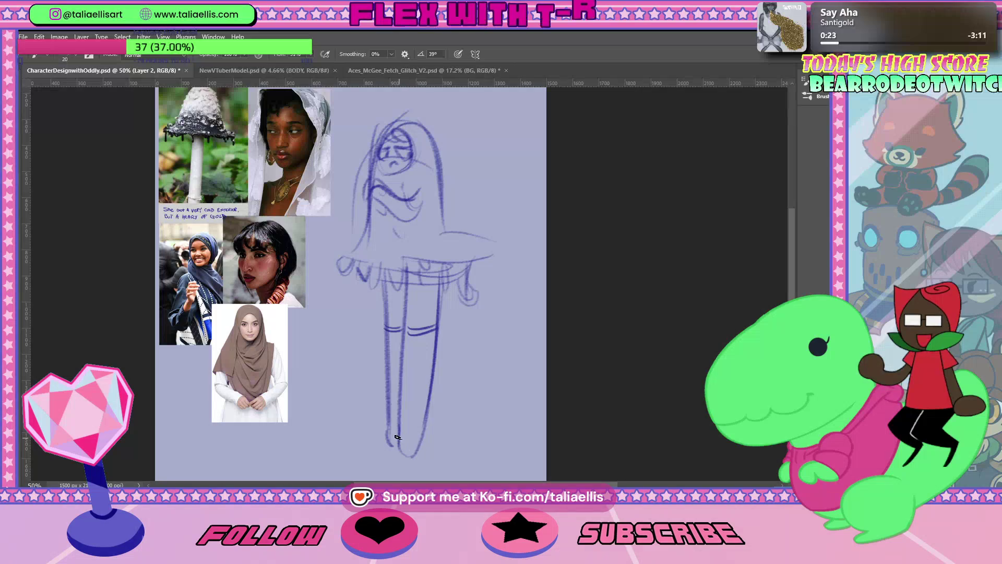
{"action": "left_click_drag", "start_coordinate": [397, 441], "coordinate": [416, 452]}
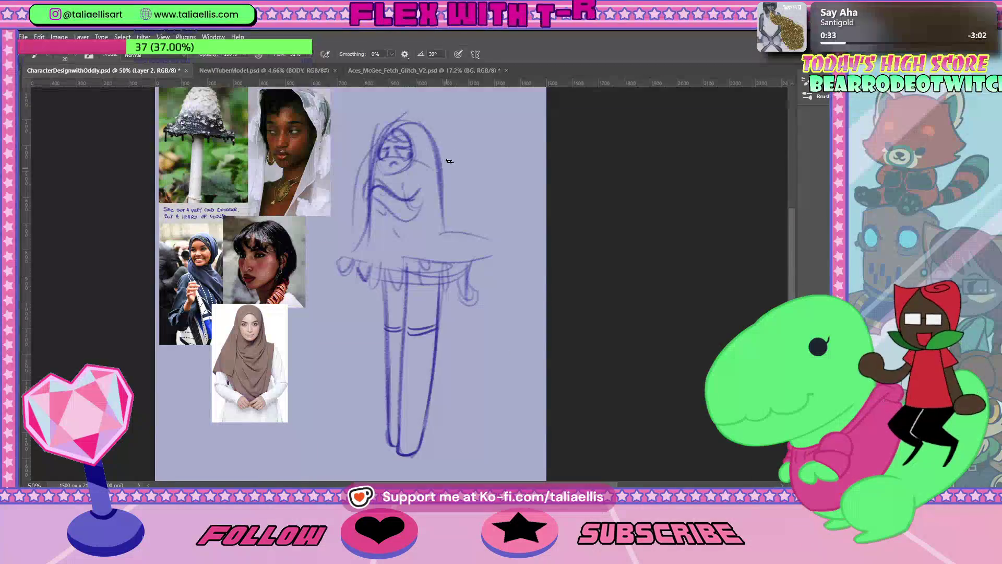
{"action": "mouse_move", "coordinate": [372, 185]}
{"action": "left_mouse_down"}
{"action": "mouse_move", "coordinate": [365, 226]}
{"action": "mouse_move", "coordinate": [362, 215]}
{"action": "left_mouse_up"}
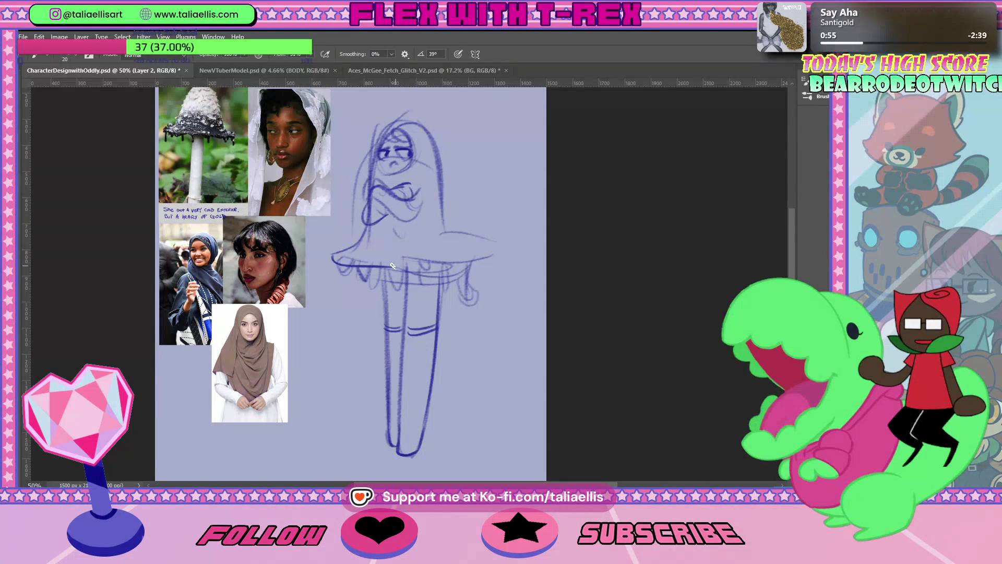
Step: Ink the hood's right side and lower right edge darker, then bring up the finished timer
{"action": "left_click_drag", "start_coordinate": [434, 152], "coordinate": [459, 239]}
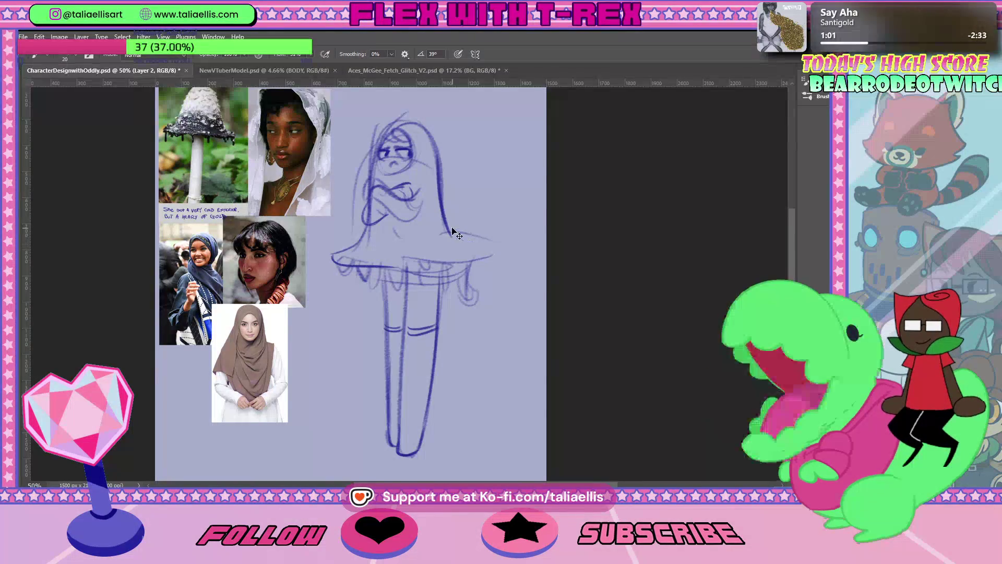
{"action": "left_click_drag", "start_coordinate": [450, 234], "coordinate": [494, 256]}
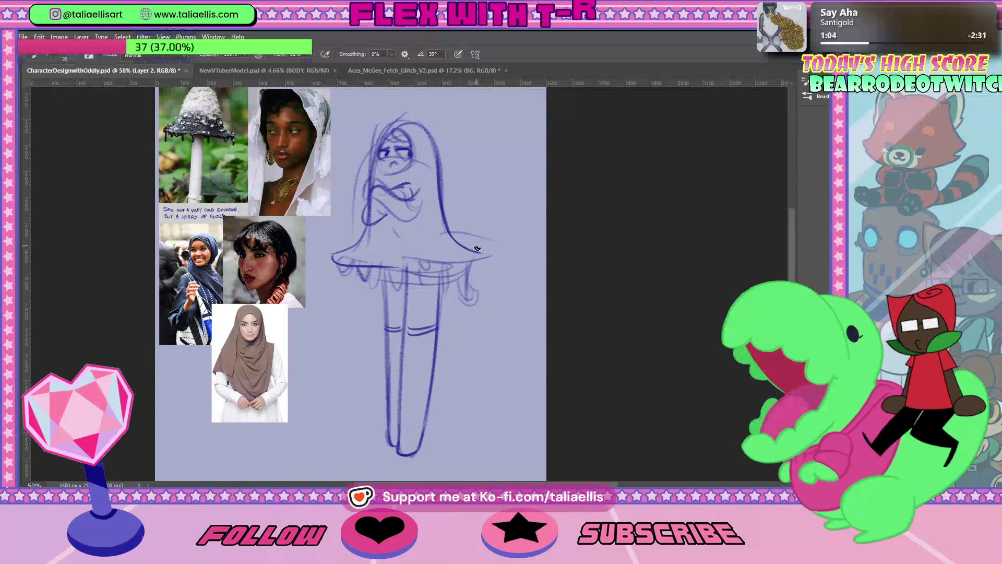
{"action": "left_click_drag", "start_coordinate": [448, 228], "coordinate": [488, 251]}
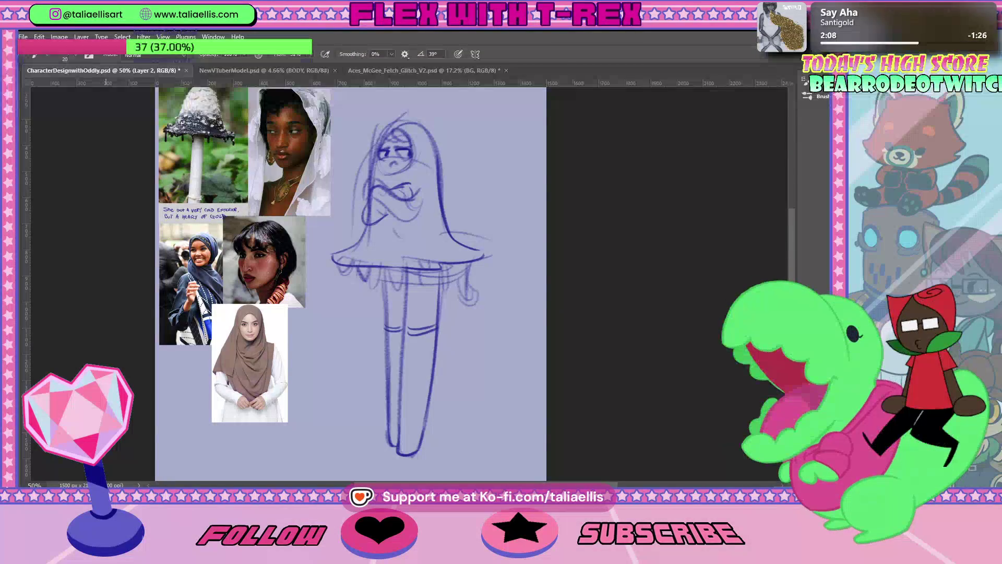
{"action": "key", "text": "alt+Tab"}
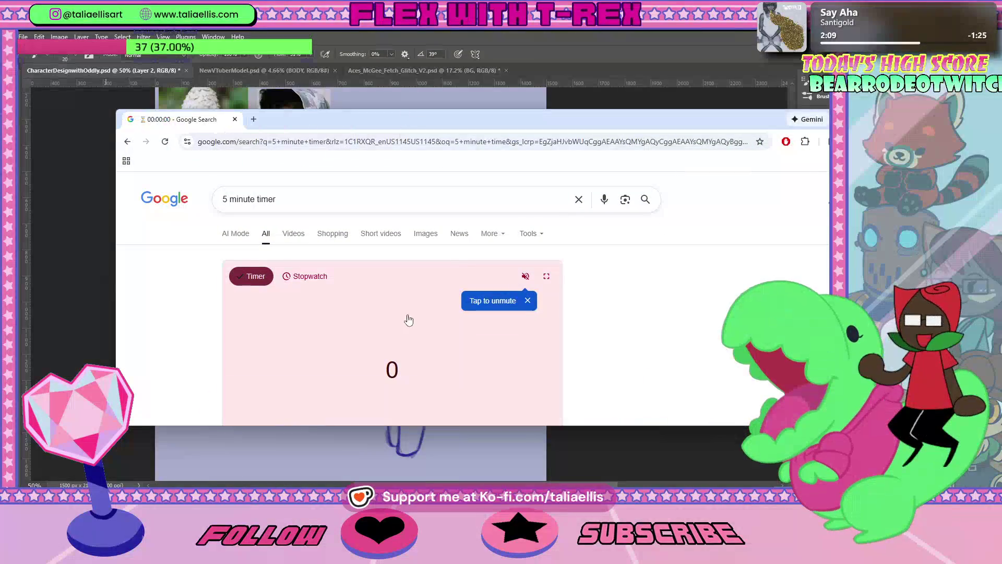
Step: Switch from the timer back to Photoshop and undo the stray skirt-edge stroke
{"action": "key", "text": "alt+Tab"}
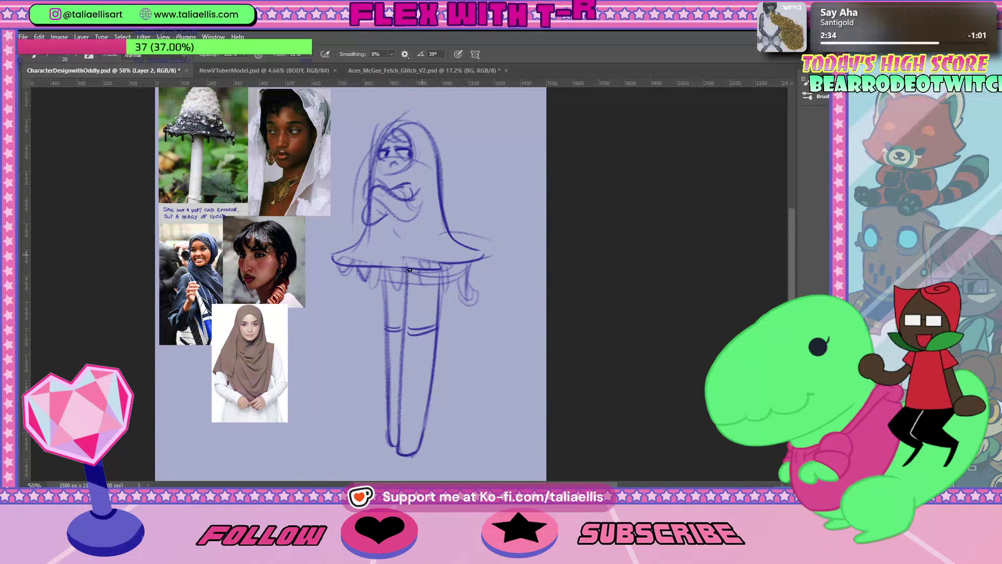
{"action": "key", "text": "ctrl+z"}
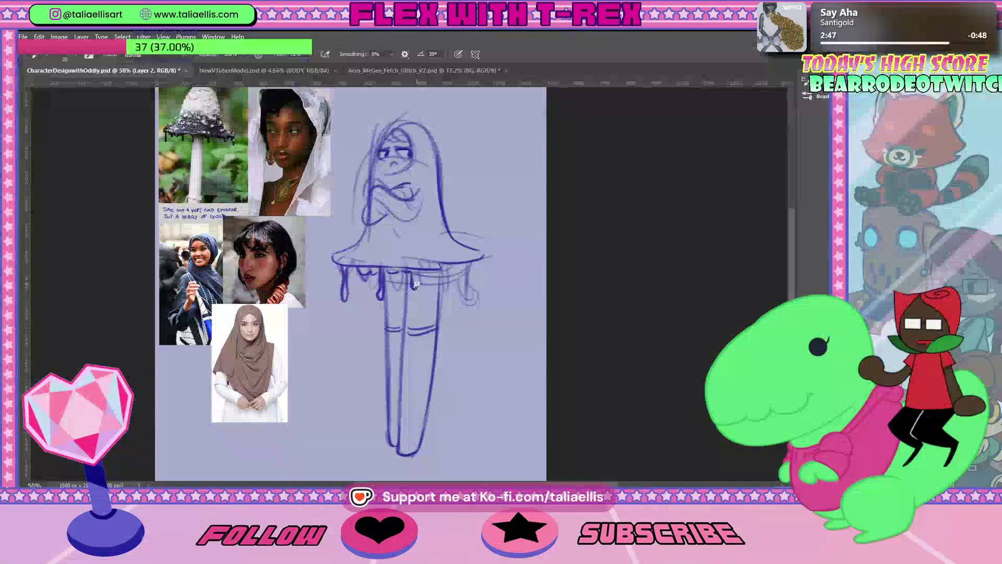
Step: Paint ink-like drips under the middle and right end of the mushroom cap's rim
{"action": "mouse_move", "coordinate": [415, 270]}
{"action": "left_mouse_down"}
{"action": "mouse_move", "coordinate": [416, 288]}
{"action": "mouse_move", "coordinate": [439, 291]}
{"action": "left_mouse_up"}
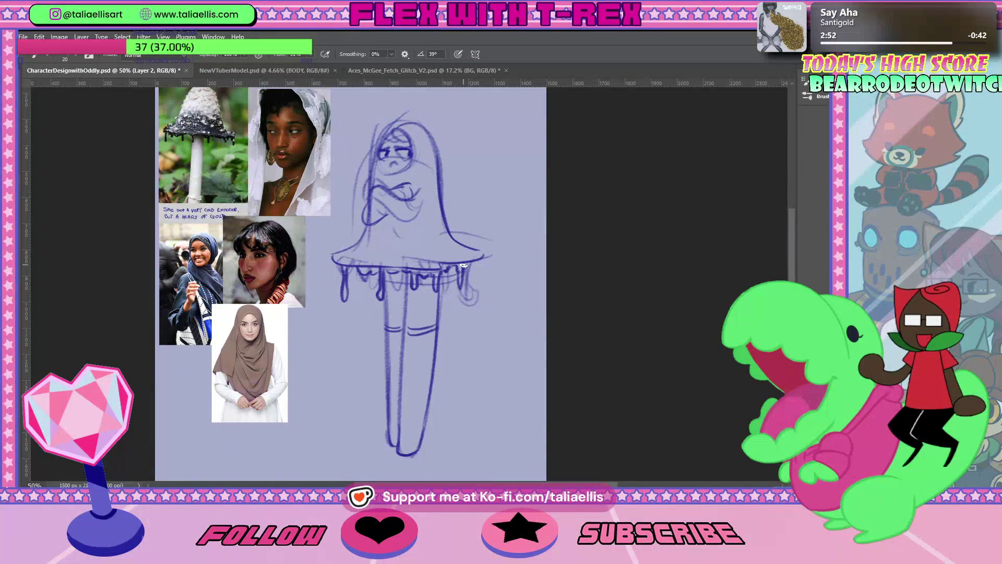
{"action": "left_click_drag", "start_coordinate": [483, 261], "coordinate": [484, 286]}
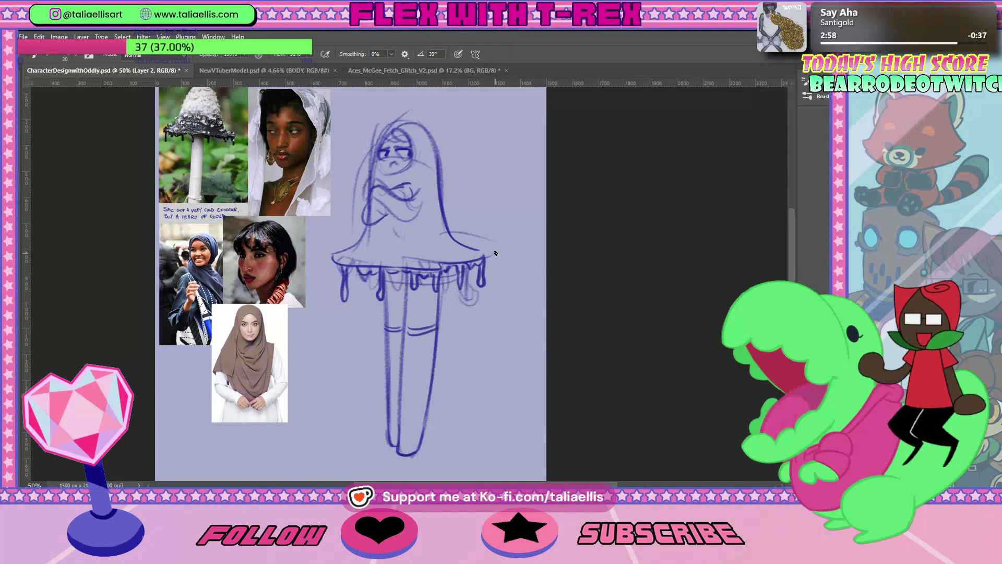
{"action": "scroll", "coordinate": [792, 253], "scroll_direction": "up", "scroll_amount": 1}
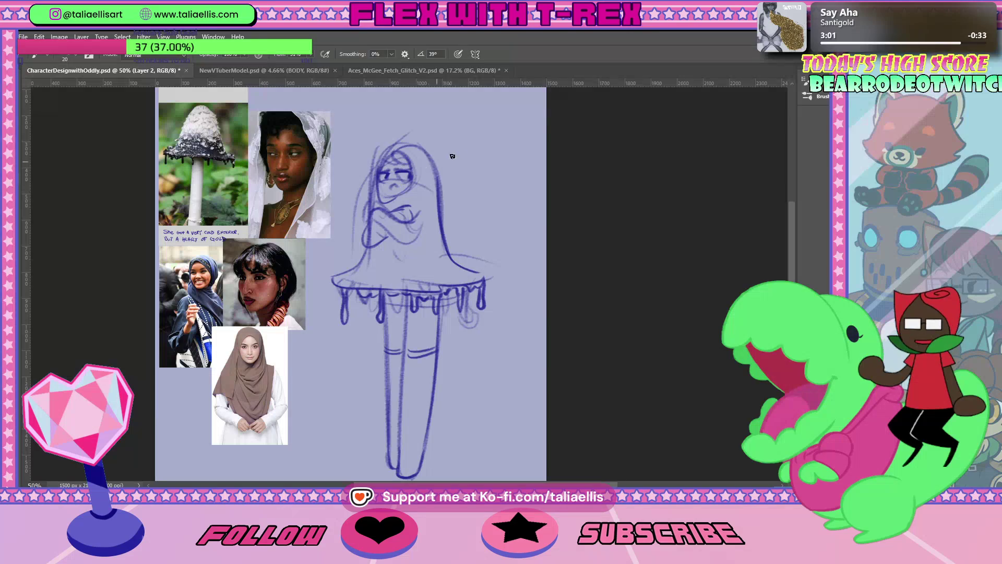
{"action": "scroll", "coordinate": [791, 238], "scroll_direction": "up", "scroll_amount": 1}
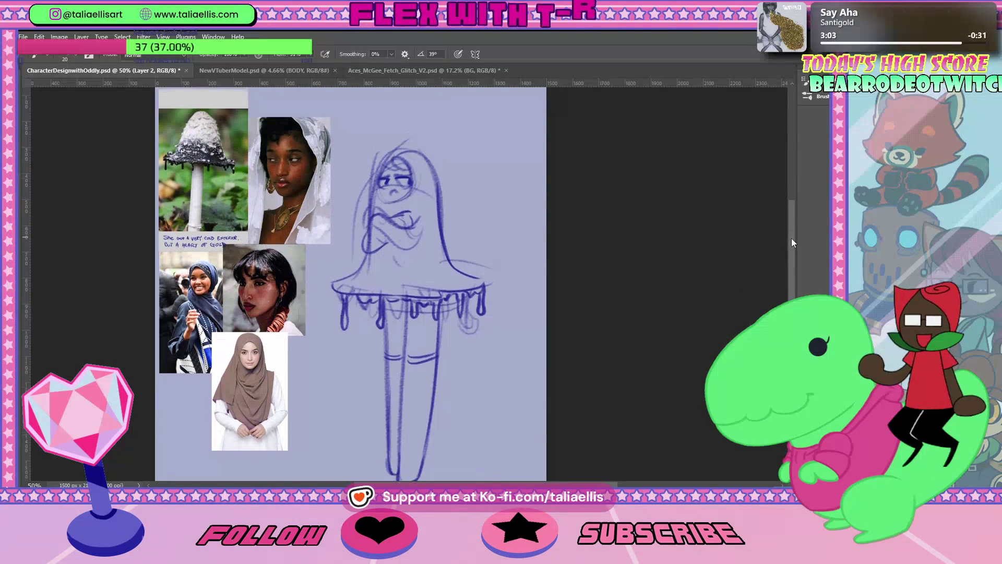
{"action": "scroll", "coordinate": [792, 238], "scroll_direction": "down", "scroll_amount": 3}
Step: Lasso the whole sketch and shift it slightly left and down
{"action": "key", "text": "l"}
{"action": "left_click_drag", "start_coordinate": [501, 318], "coordinate": [493, 428]}
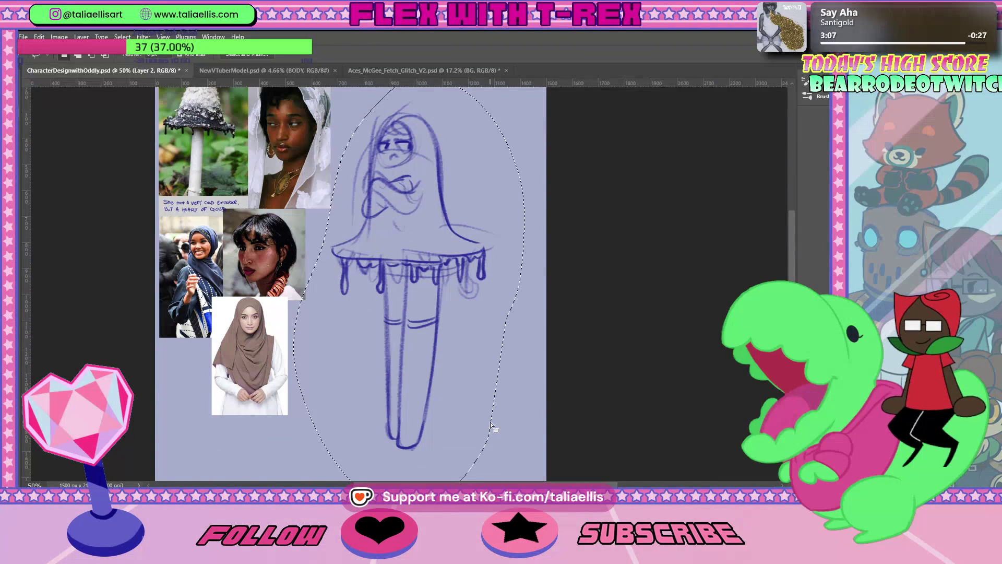
{"action": "key", "text": "ctrl+minus"}
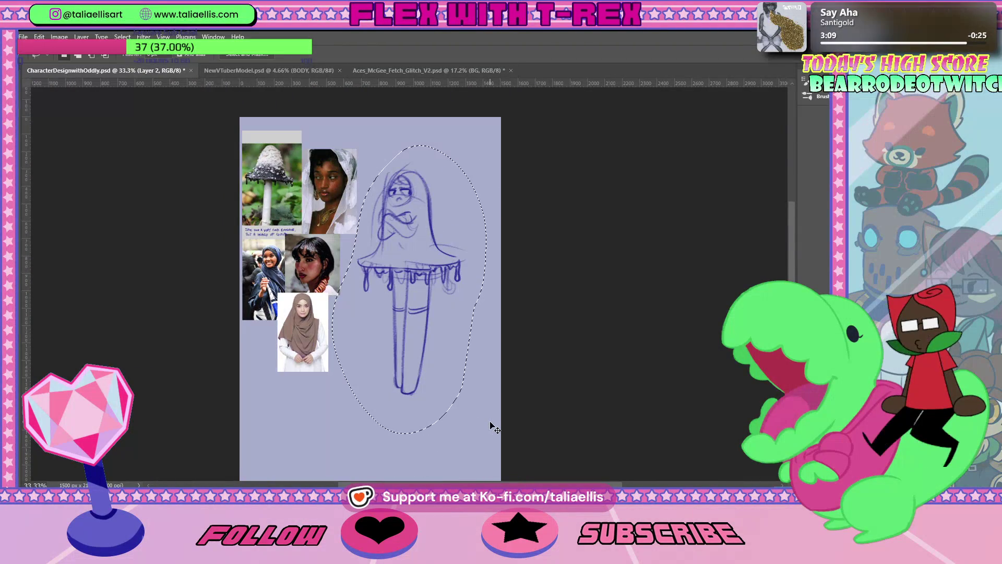
{"action": "key", "text": "ctrl+t"}
{"action": "left_click_drag", "start_coordinate": [426, 374], "coordinate": [401, 413]}
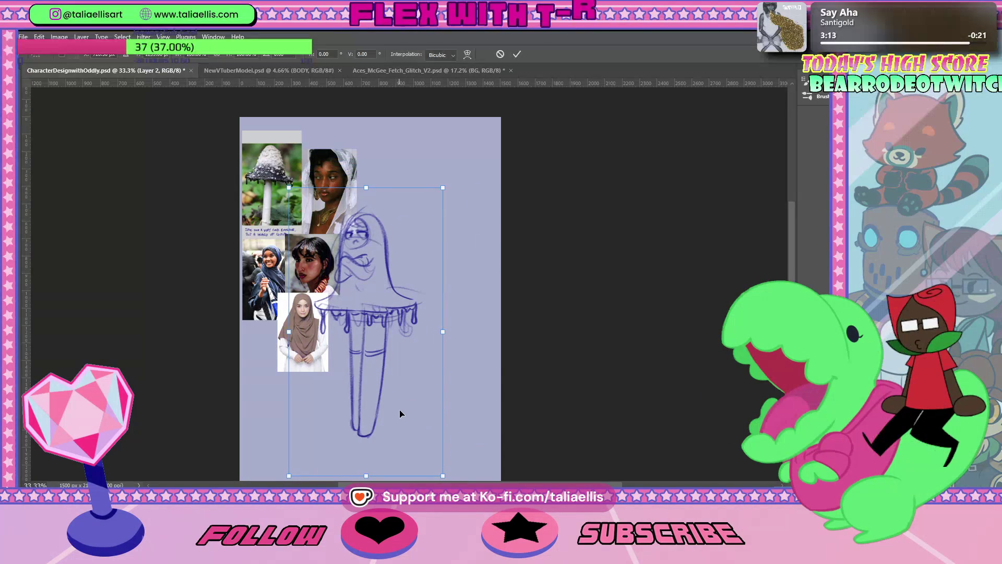
{"action": "key", "text": "Return"}
Step: Zoom in on the sketch area and test a brush stroke on the new layer, then undo it
{"action": "key", "text": "z"}
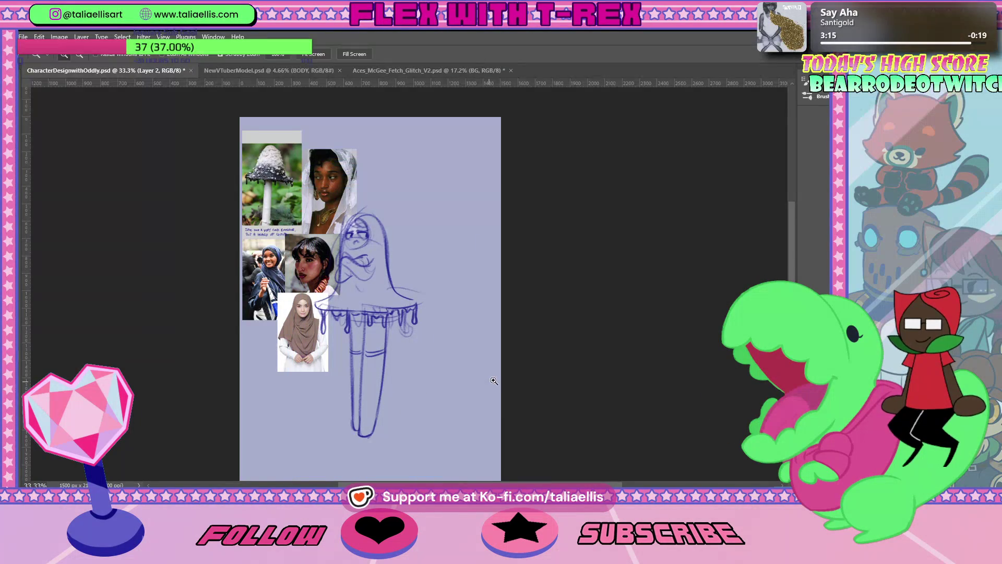
{"action": "left_click_drag", "start_coordinate": [462, 365], "coordinate": [486, 365]}
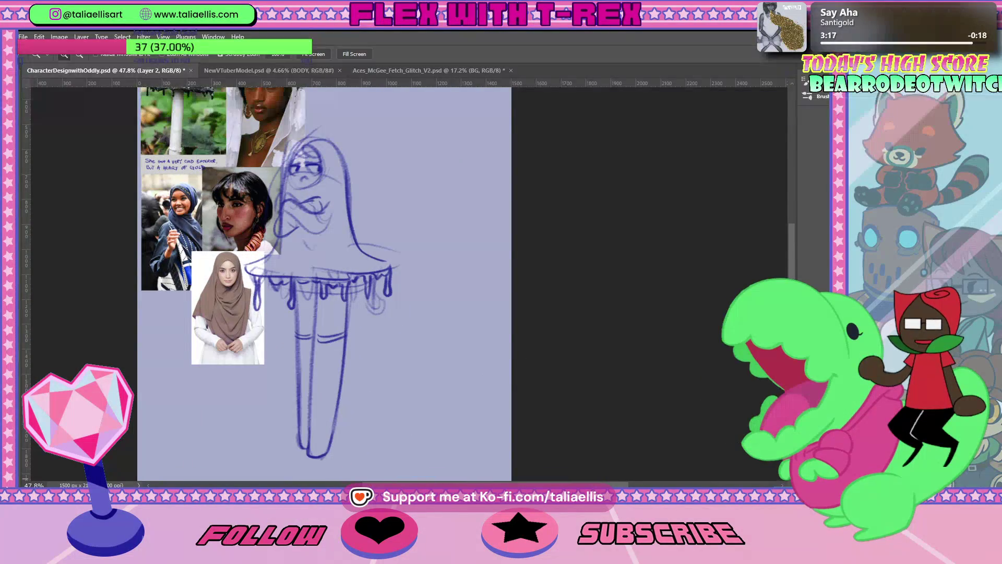
{"action": "key", "text": "b"}
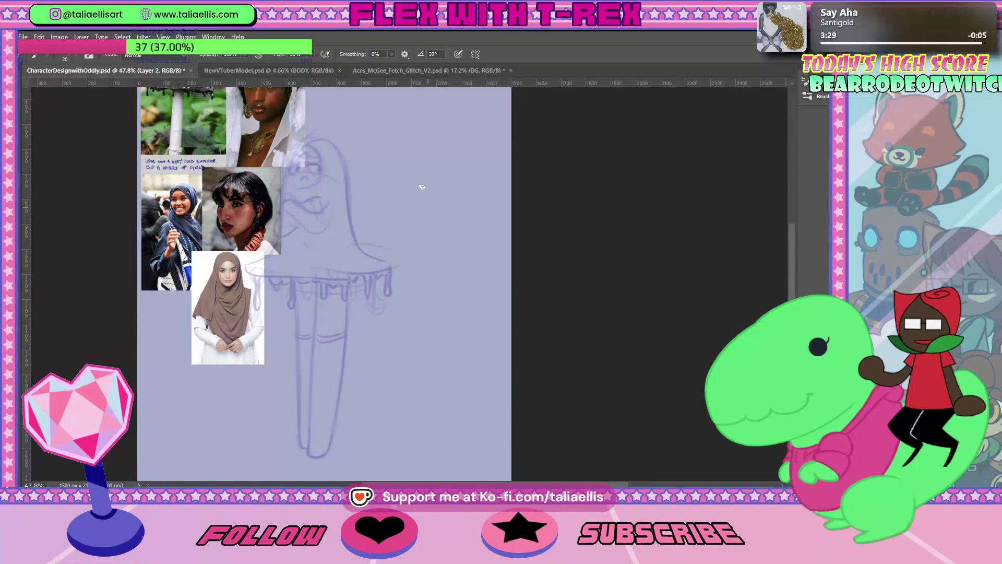
{"action": "left_click_drag", "start_coordinate": [440, 238], "coordinate": [416, 178]}
{"action": "key", "text": "ctrl+z"}
Step: Draw the clean hood outline's right and left sides, curving the left edge toward the base
{"action": "key", "text": "alt+bracketright"}
{"action": "left_click_drag", "start_coordinate": [448, 275], "coordinate": [396, 155]}
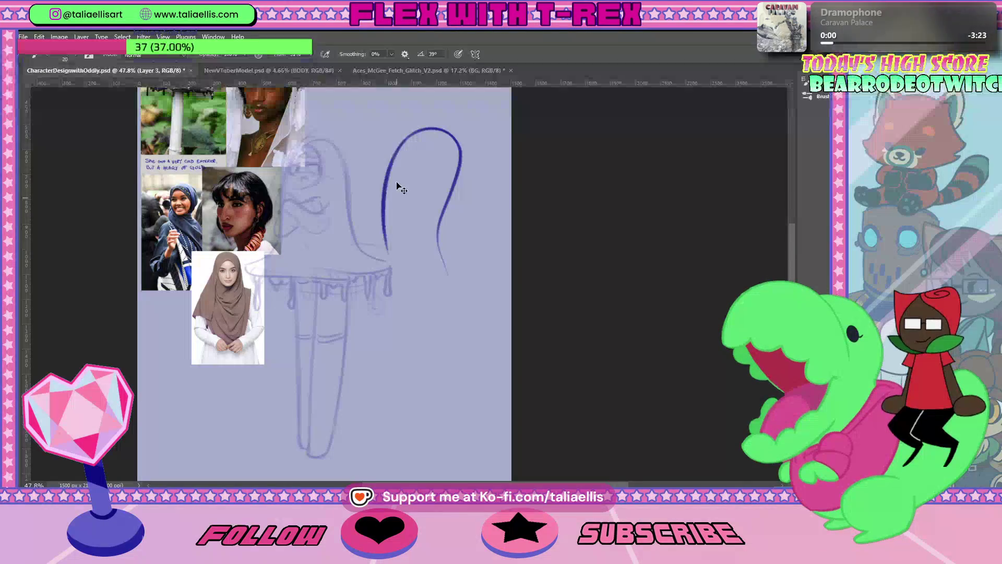
{"action": "left_click_drag", "start_coordinate": [396, 156], "coordinate": [385, 237]}
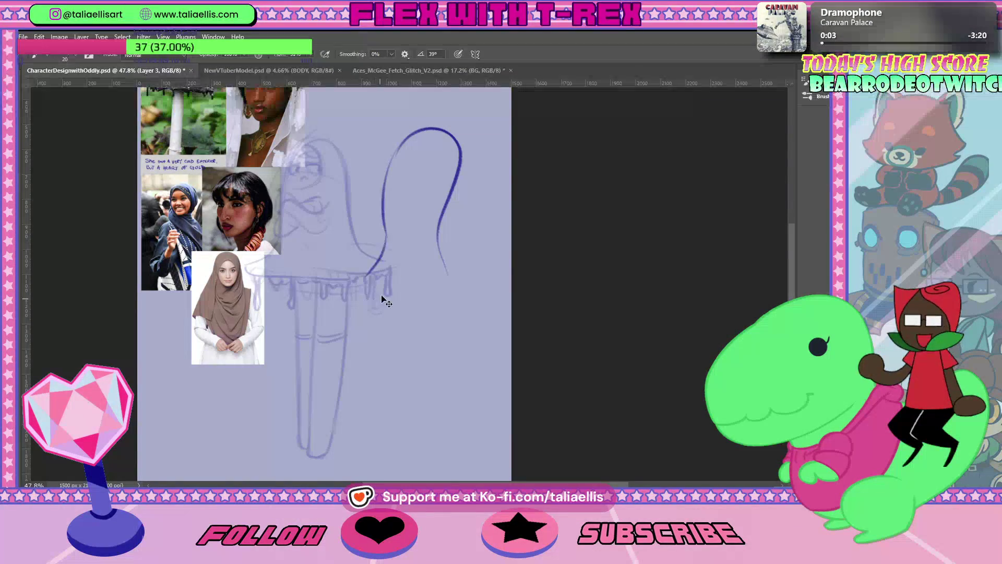
{"action": "key", "text": "ctrl+z"}
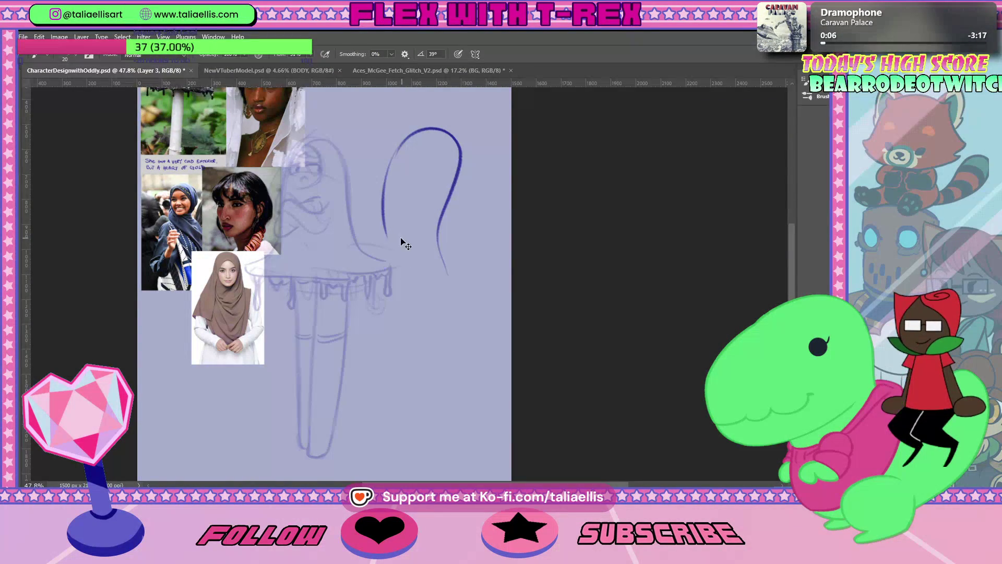
{"action": "left_click_drag", "start_coordinate": [386, 230], "coordinate": [349, 256]}
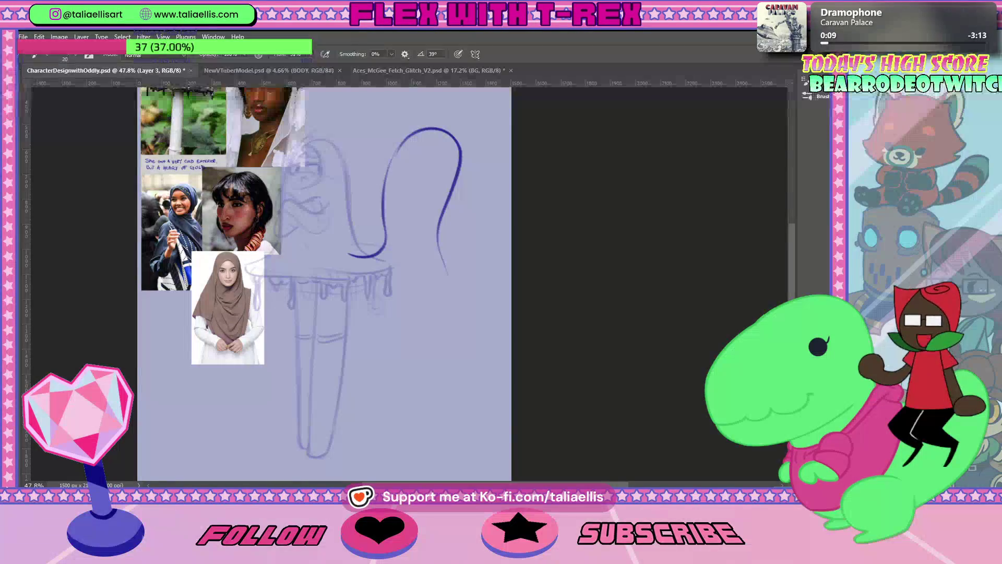
{"action": "left_click_drag", "start_coordinate": [793, 249], "coordinate": [792, 229]}
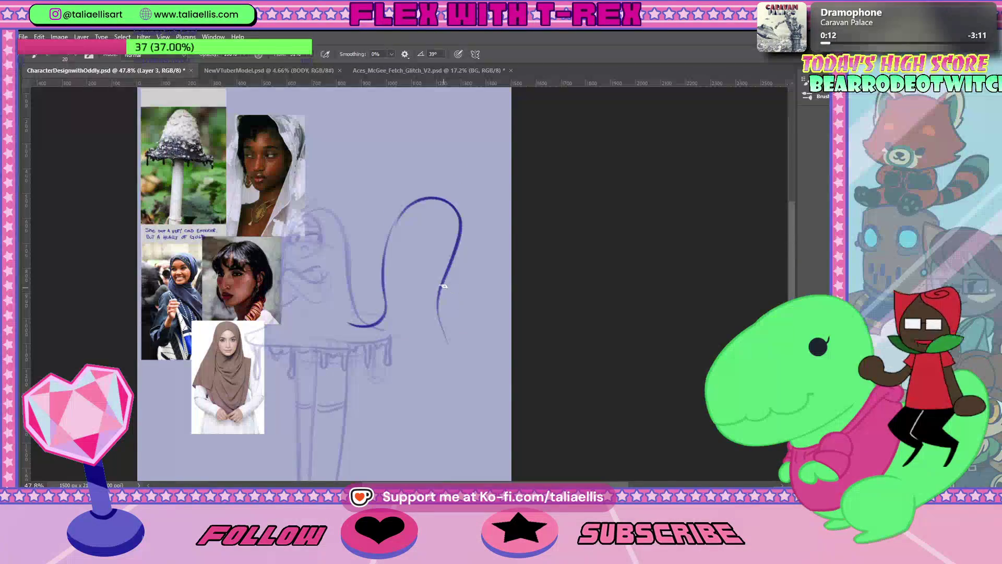
Step: Draw the hood's bottom edge along the base and its flared lower-right side
{"action": "left_click_drag", "start_coordinate": [441, 314], "coordinate": [473, 340]}
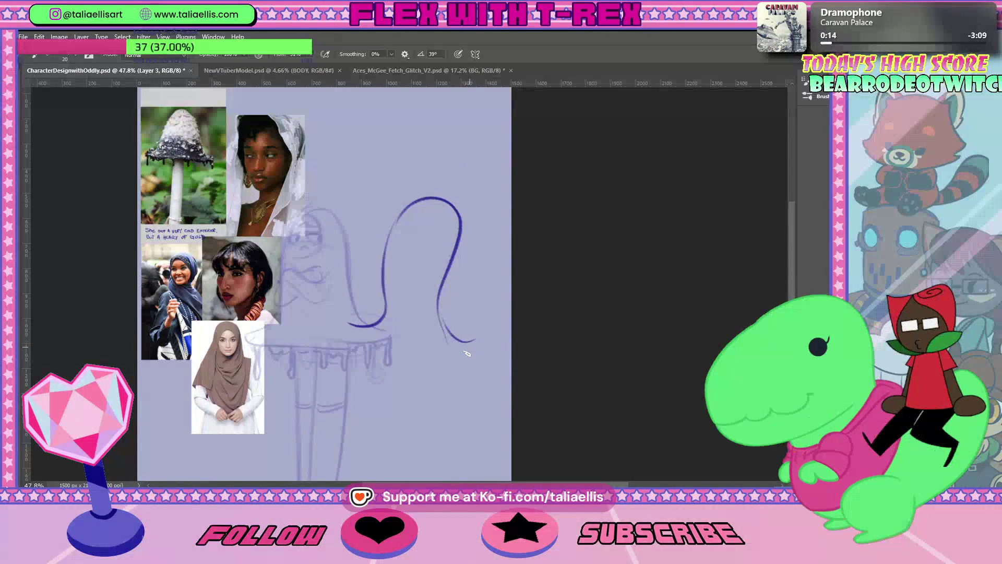
{"action": "left_click_drag", "start_coordinate": [348, 326], "coordinate": [415, 365]}
{"action": "key", "text": "ctrl+z"}
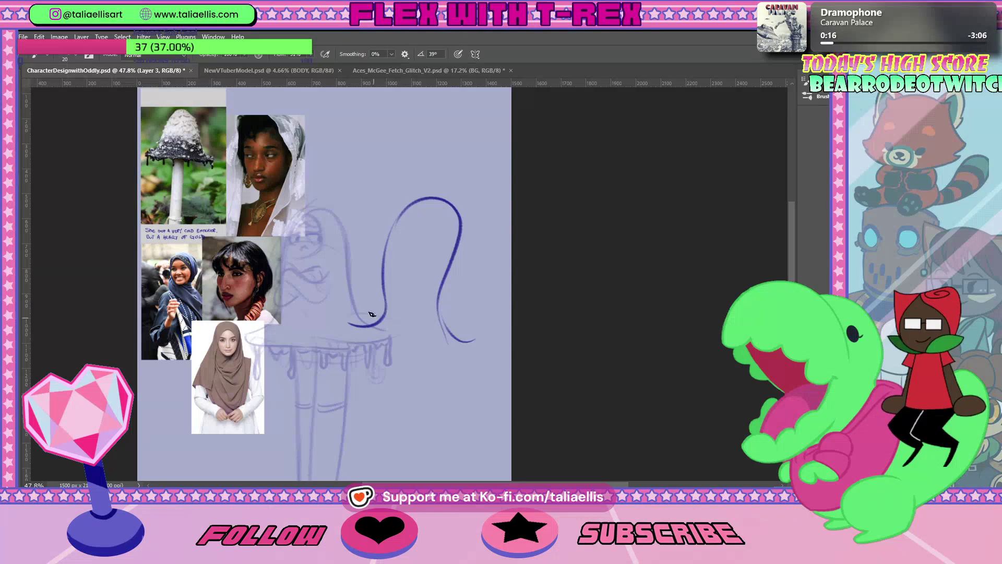
{"action": "left_click_drag", "start_coordinate": [346, 326], "coordinate": [441, 352]}
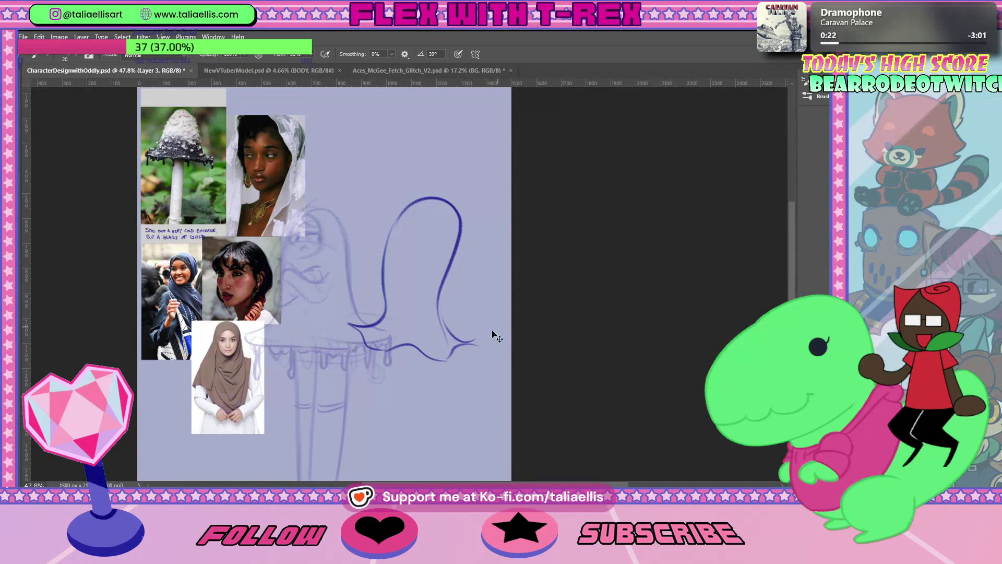
{"action": "left_click_drag", "start_coordinate": [455, 351], "coordinate": [485, 340]}
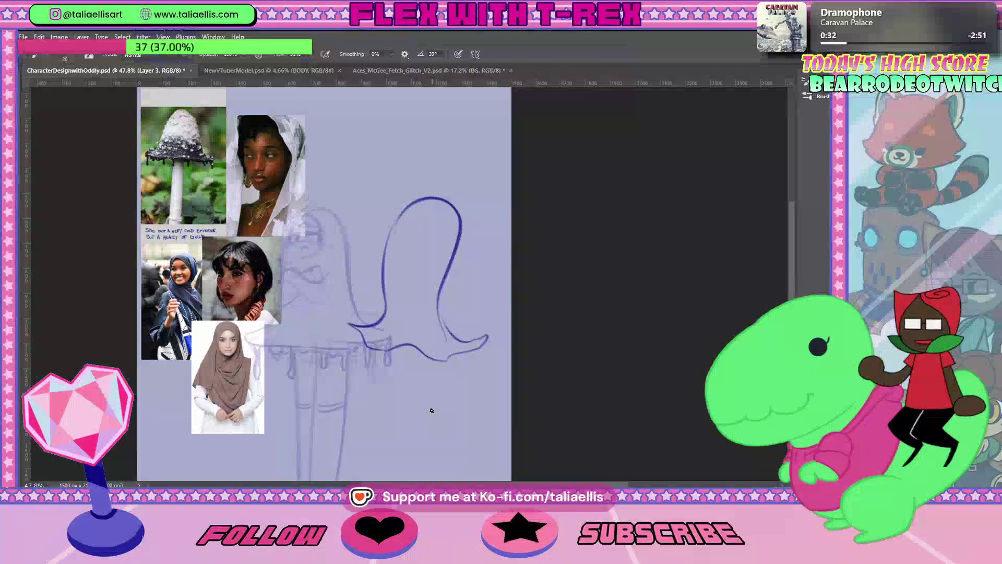
Step: Outline the face opening inside the hood and add a vertical line below the cap
{"action": "left_click_drag", "start_coordinate": [391, 278], "coordinate": [414, 217]}
{"action": "left_click_drag", "start_coordinate": [419, 248], "coordinate": [434, 206]}
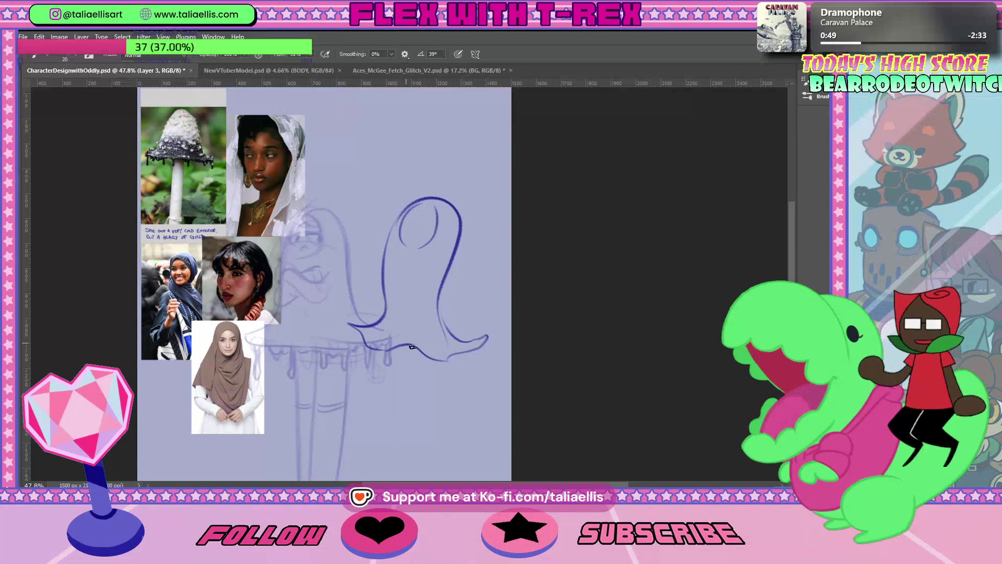
{"action": "left_click_drag", "start_coordinate": [388, 363], "coordinate": [395, 467]}
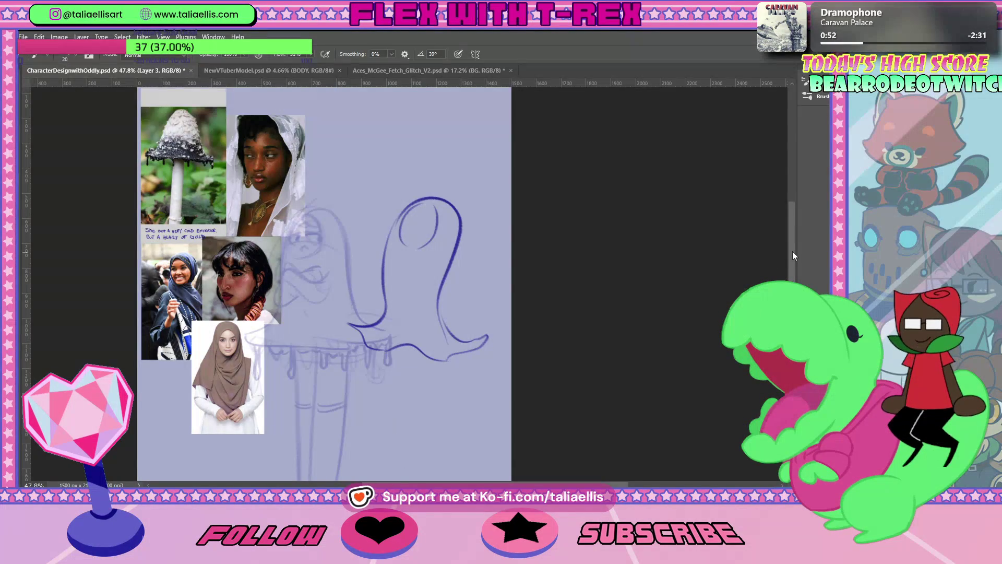
Step: Remove the stray vertical line and draw a hooked brow line and an eye stroke in the face
{"action": "key", "text": "ctrl+z"}
{"action": "scroll", "coordinate": [430, 278], "scroll_direction": "down", "scroll_amount": 2}
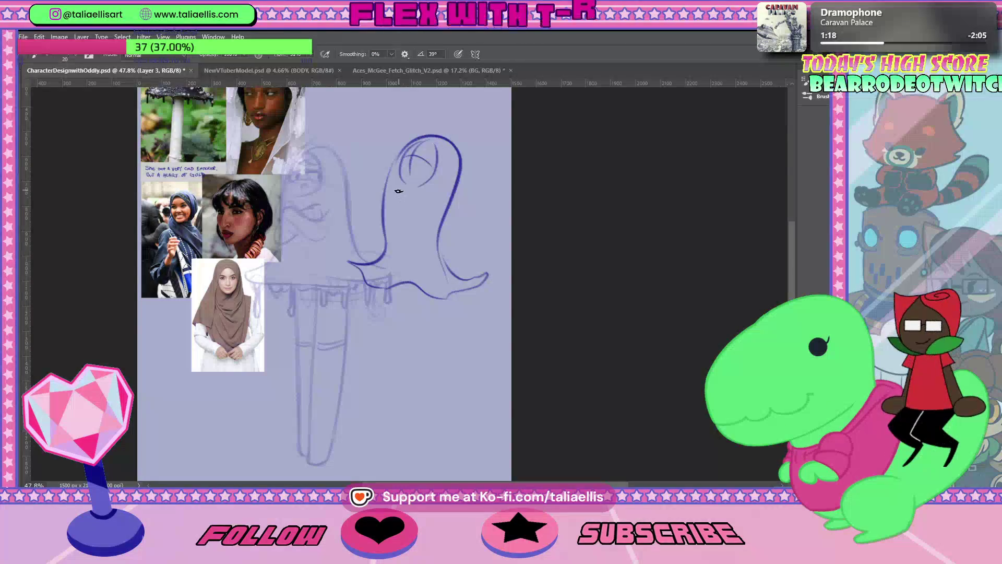
{"action": "left_click_drag", "start_coordinate": [398, 201], "coordinate": [411, 197]}
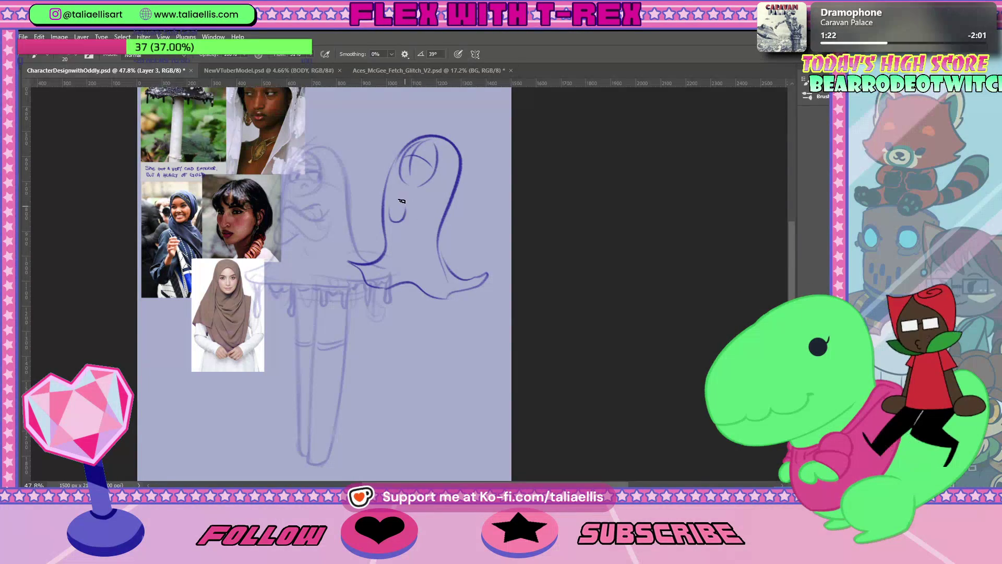
{"action": "left_click_drag", "start_coordinate": [391, 211], "coordinate": [409, 219]}
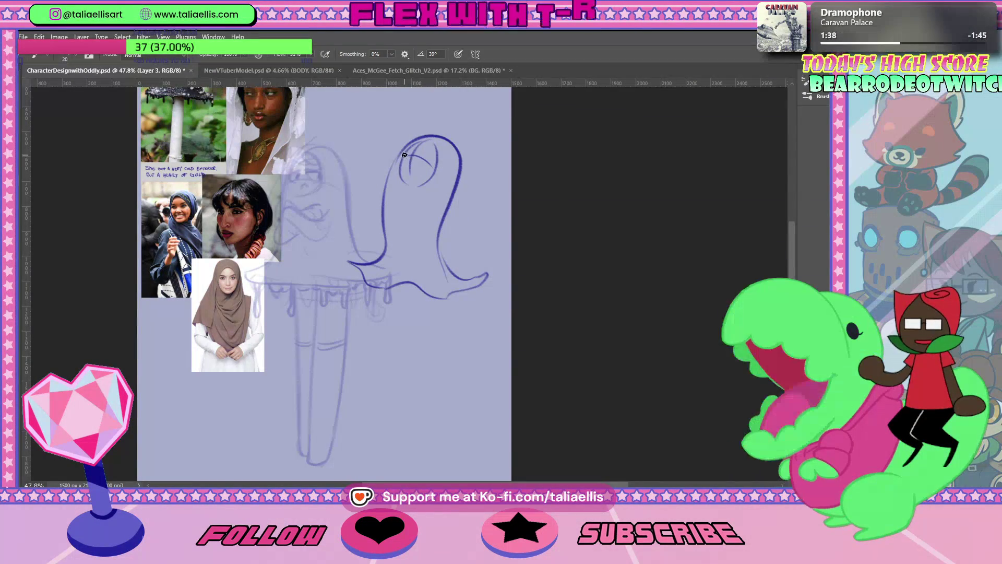
{"action": "left_click_drag", "start_coordinate": [412, 161], "coordinate": [417, 169]}
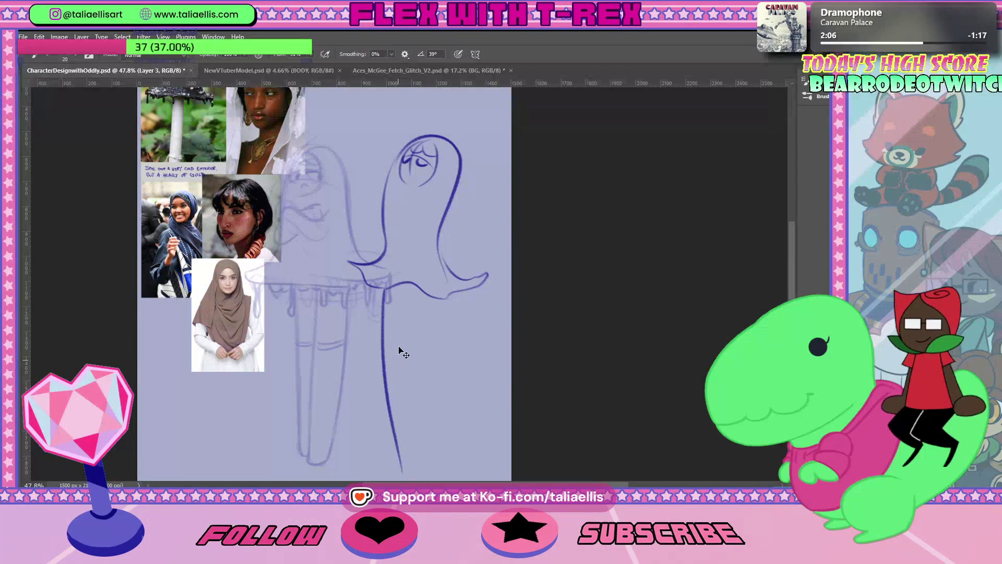
Step: Try a long stem line with a hooked end below the cap, then undo it
{"action": "left_click_drag", "start_coordinate": [385, 286], "coordinate": [404, 452]}
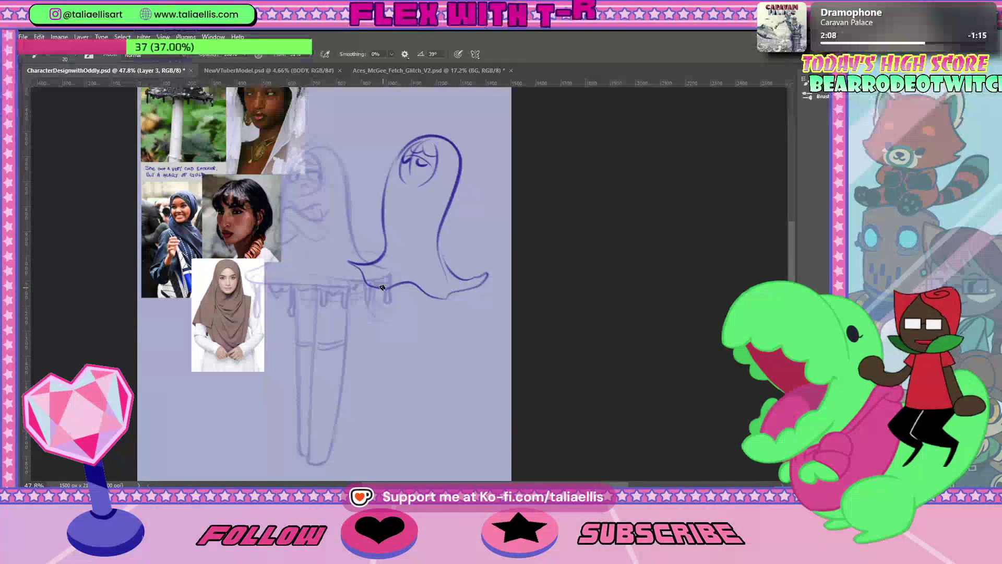
{"action": "key", "text": "ctrl+z"}
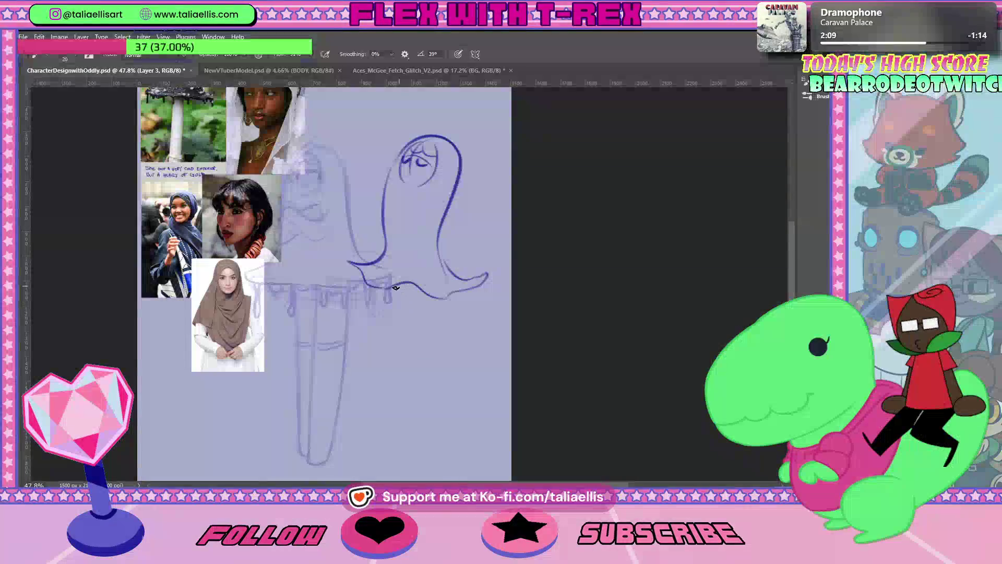
{"action": "key", "text": "ctrl+z"}
{"action": "left_click_drag", "start_coordinate": [405, 441], "coordinate": [415, 432]}
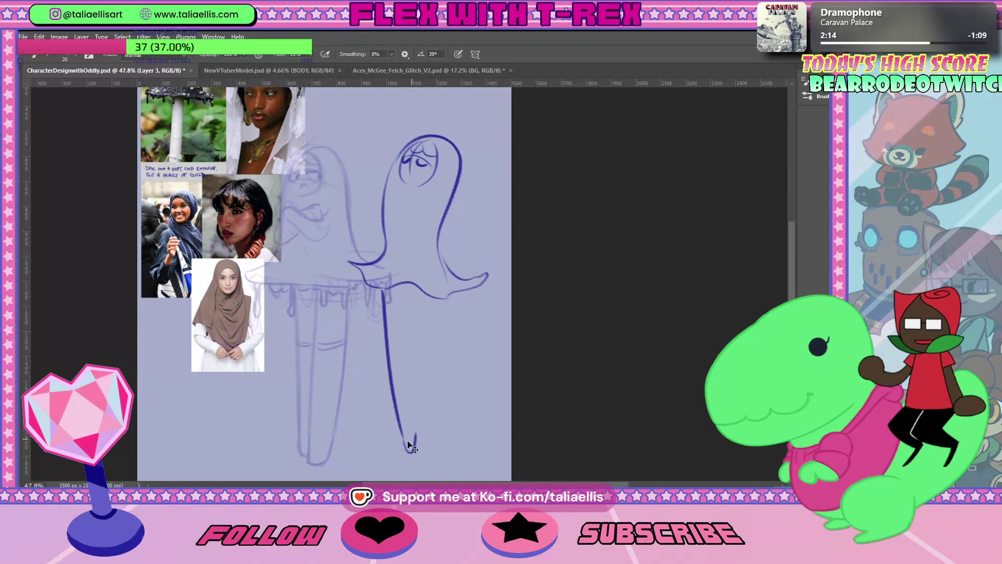
{"action": "left_click_drag", "start_coordinate": [404, 440], "coordinate": [416, 436]}
{"action": "key", "text": "ctrl+z"}
{"action": "key", "text": "ctrl+z"}
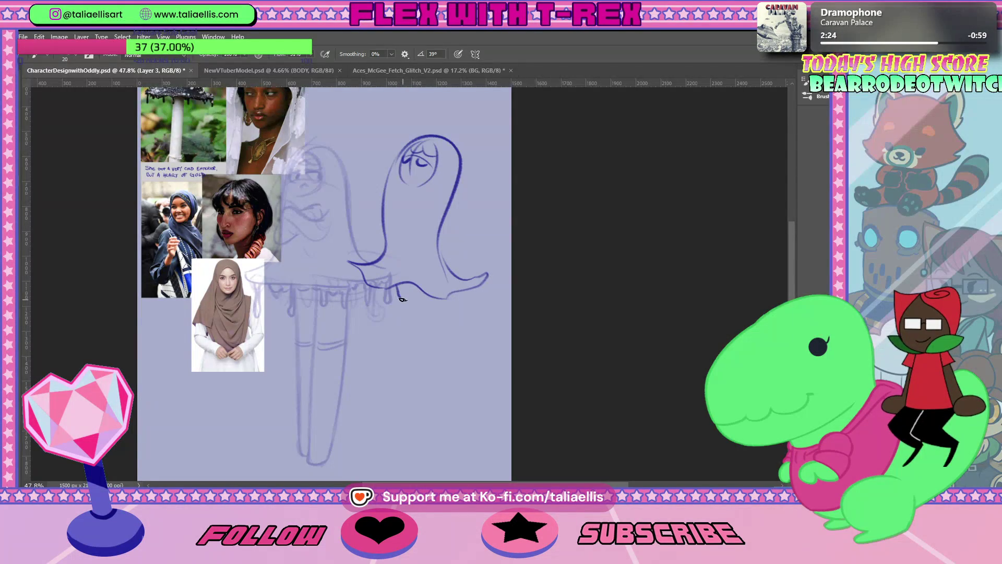
Step: Draw a small rounded foot shape beneath the hem, removing stray strokes along the way
{"action": "mouse_move", "coordinate": [415, 286]}
{"action": "left_mouse_down"}
{"action": "mouse_move", "coordinate": [413, 301]}
{"action": "mouse_move", "coordinate": [417, 289]}
{"action": "left_mouse_up"}
{"action": "key", "text": "e"}
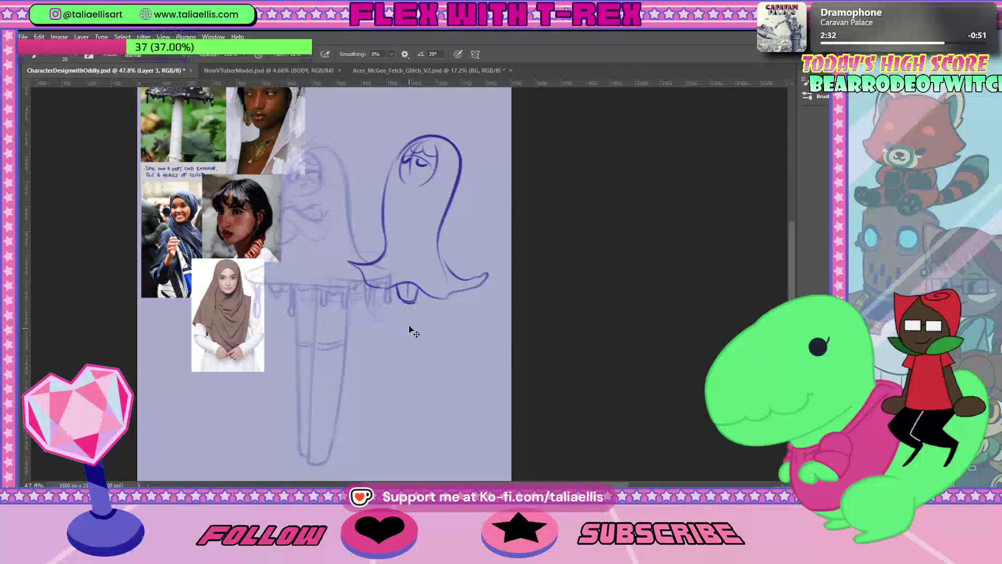
{"action": "left_click_drag", "start_coordinate": [398, 286], "coordinate": [409, 298]}
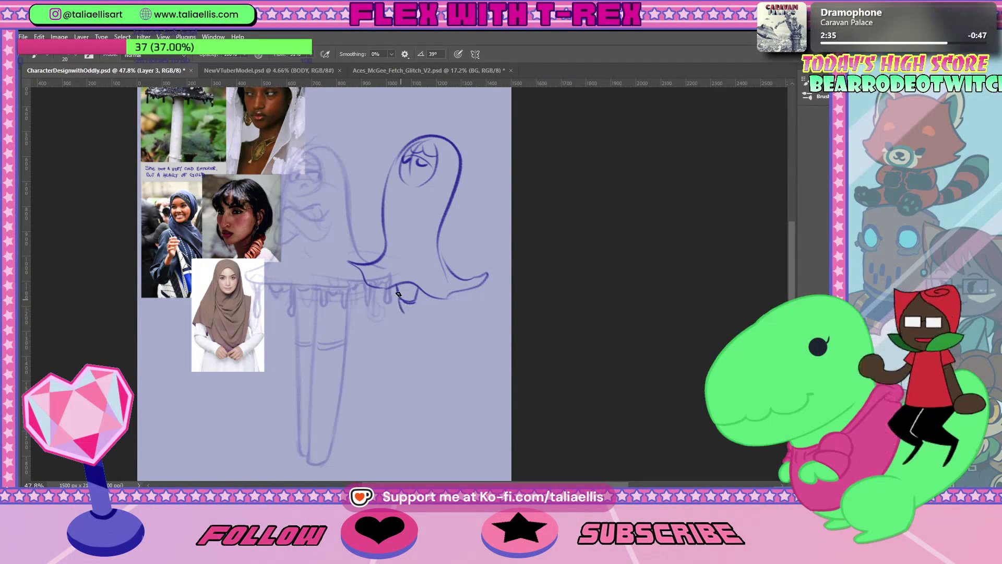
{"action": "left_click_drag", "start_coordinate": [410, 300], "coordinate": [417, 312]}
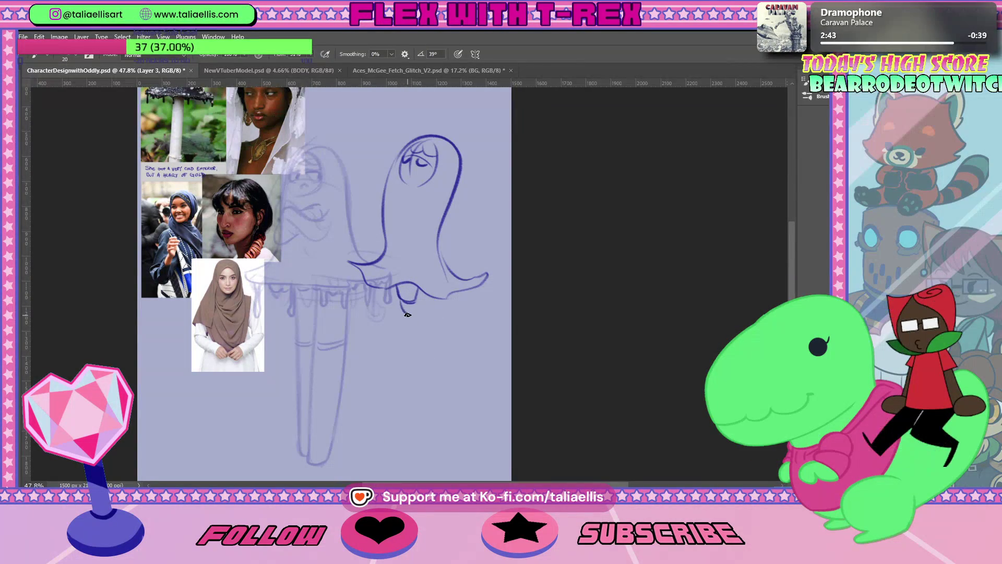
{"action": "left_click_drag", "start_coordinate": [410, 303], "coordinate": [412, 313]}
{"action": "key", "text": "ctrl+z"}
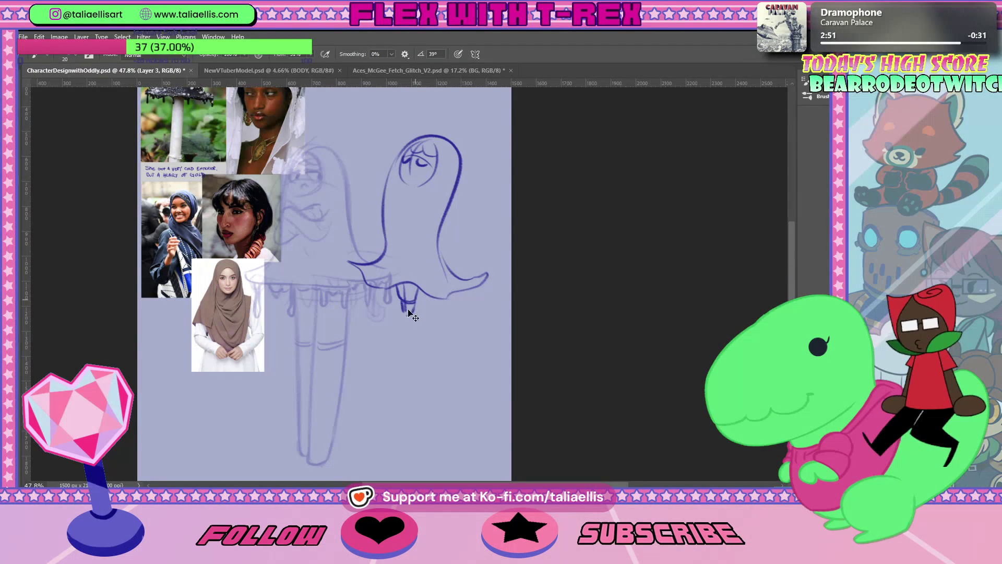
{"action": "left_click_drag", "start_coordinate": [403, 304], "coordinate": [415, 302]}
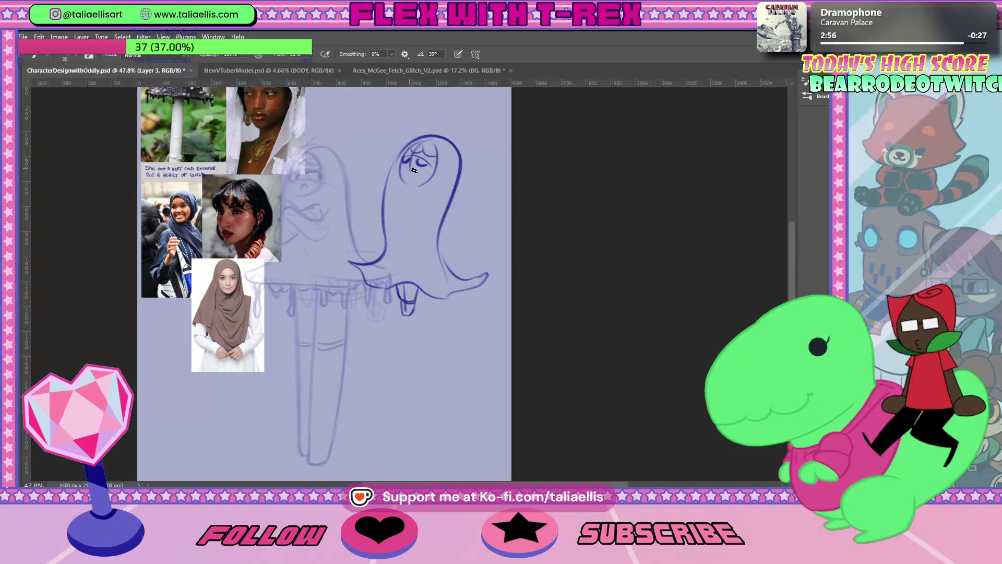
Step: Touch up the eye with a lash line, then erase part of the old eye strokes
{"action": "left_click_drag", "start_coordinate": [406, 159], "coordinate": [424, 162]}
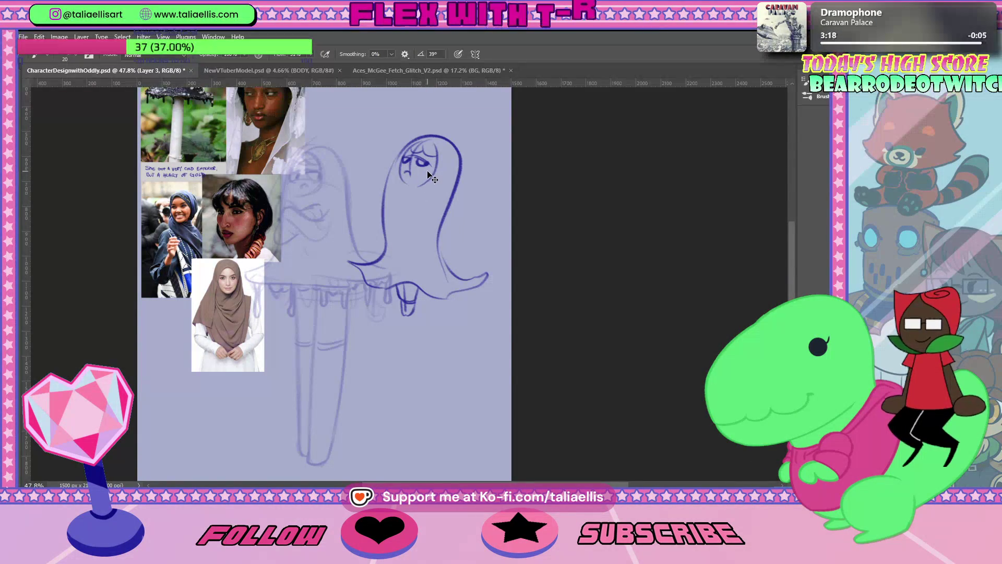
{"action": "key", "text": "e"}
{"action": "left_click_drag", "start_coordinate": [419, 165], "coordinate": [432, 155]}
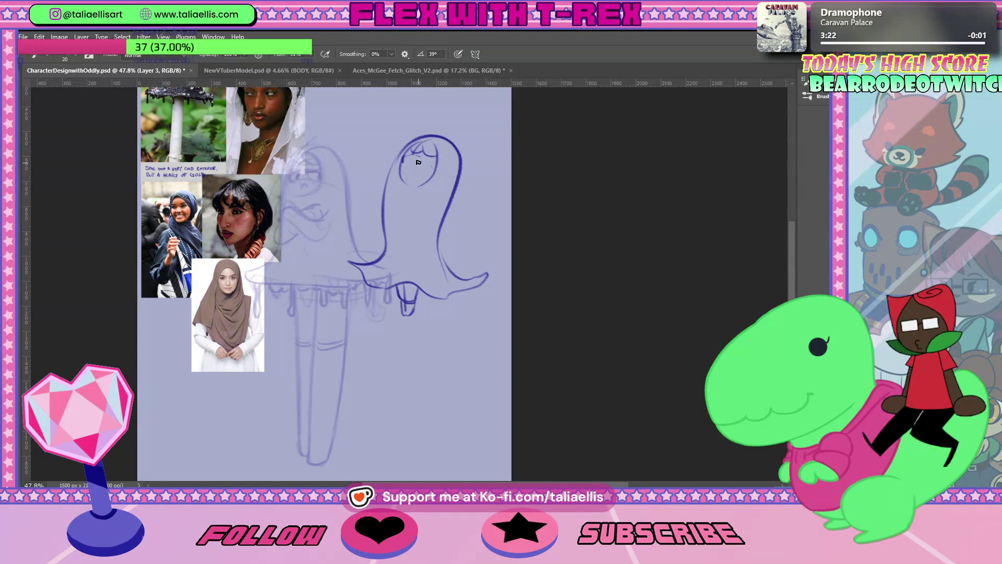
Step: Draw the oval face outline inside the hood, ending in a lower chin
{"action": "key", "text": "b"}
{"action": "left_click_drag", "start_coordinate": [417, 139], "coordinate": [394, 209]}
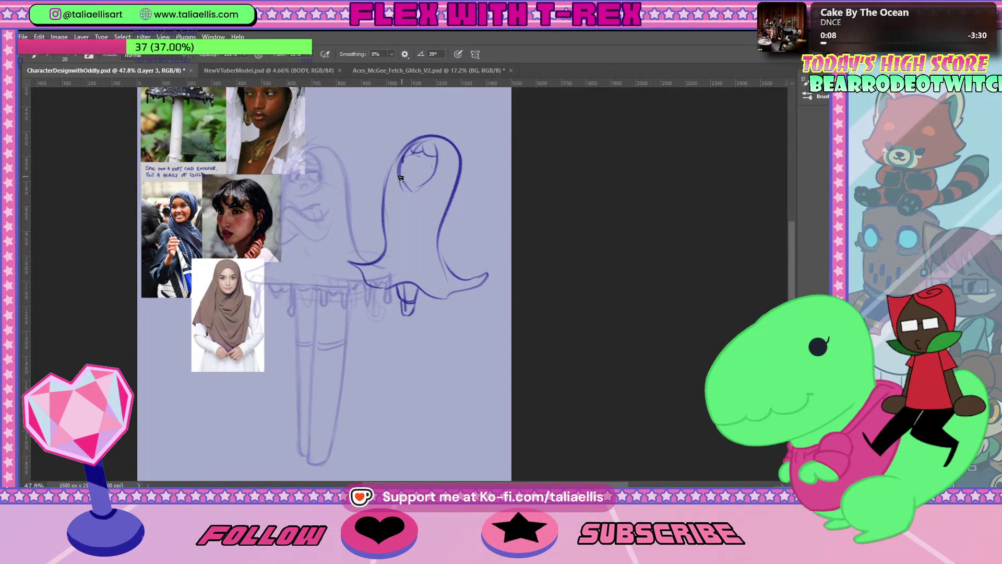
{"action": "left_click_drag", "start_coordinate": [400, 176], "coordinate": [431, 182]}
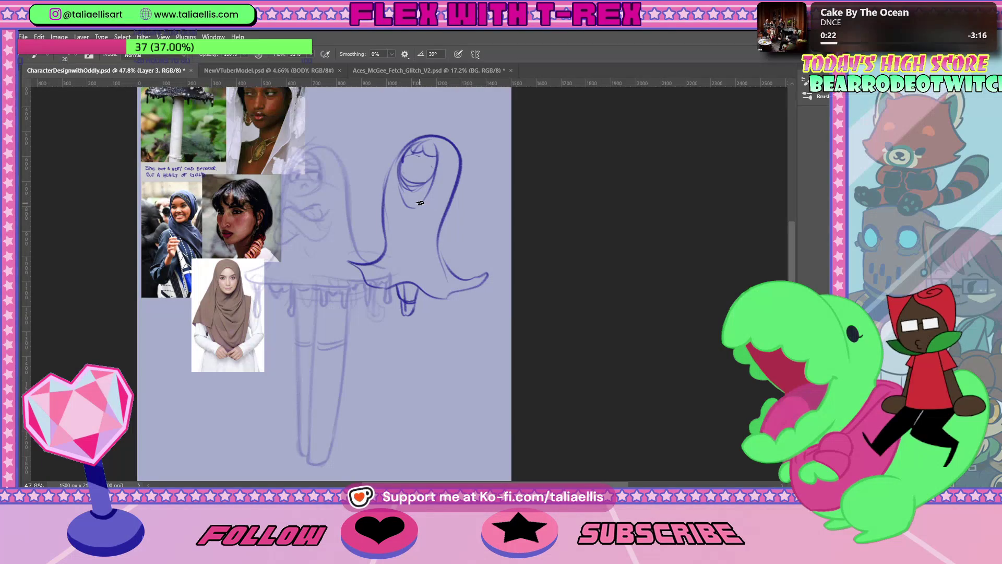
Step: Draw a short line across the face, a curved arm line down the body, and a stroke near the chin
{"action": "key", "text": "e"}
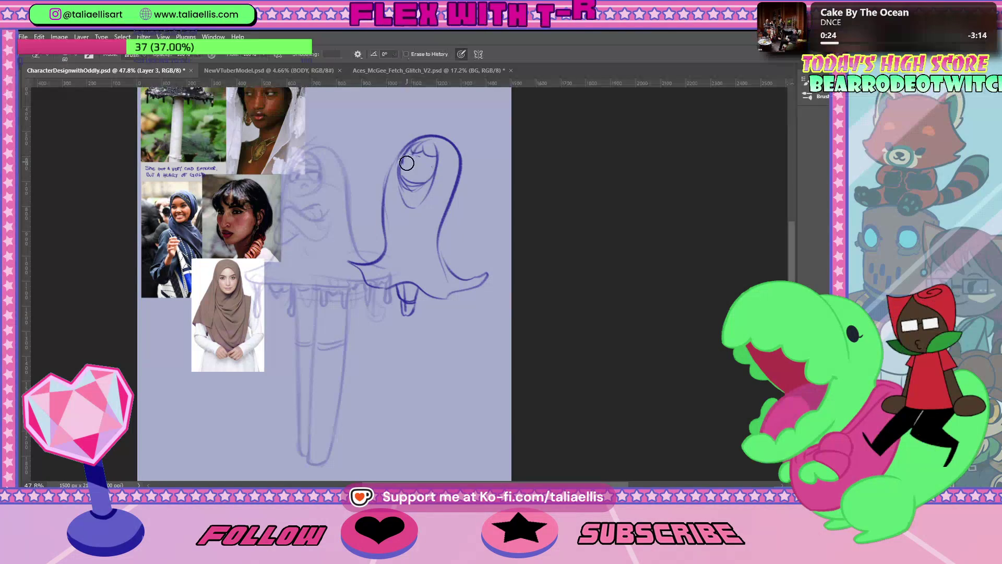
{"action": "key", "text": "b"}
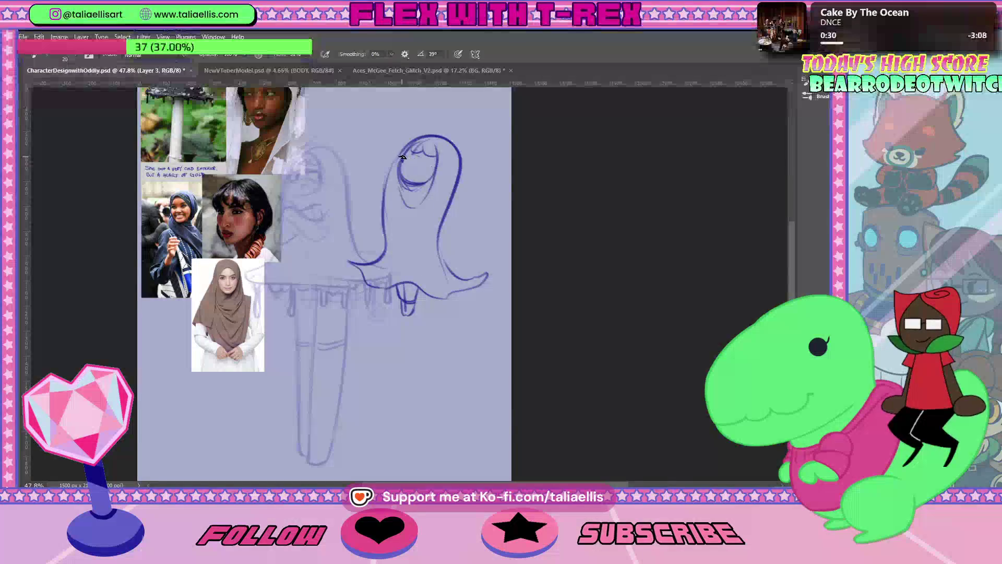
{"action": "left_click_drag", "start_coordinate": [417, 164], "coordinate": [436, 165]}
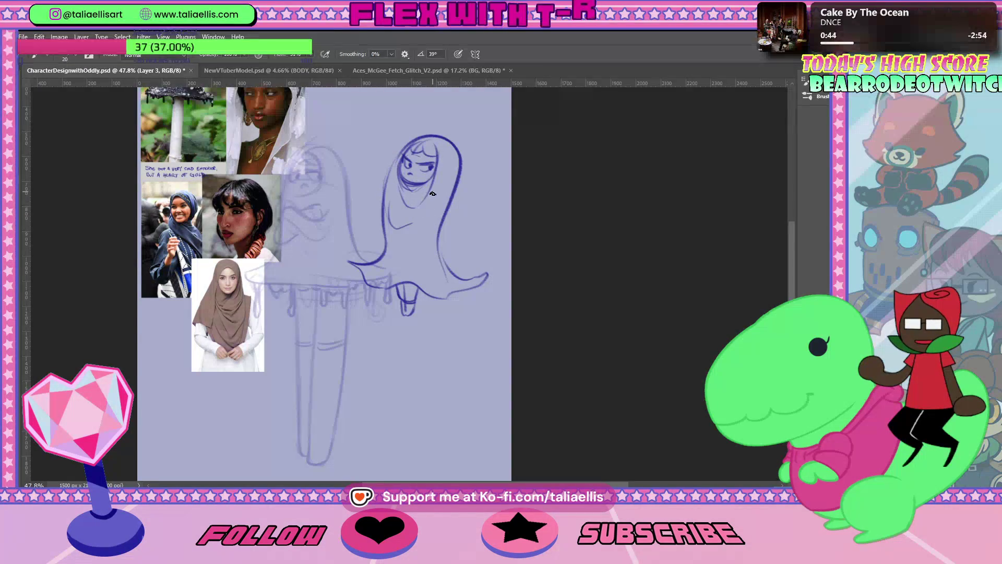
{"action": "left_click_drag", "start_coordinate": [435, 192], "coordinate": [414, 232]}
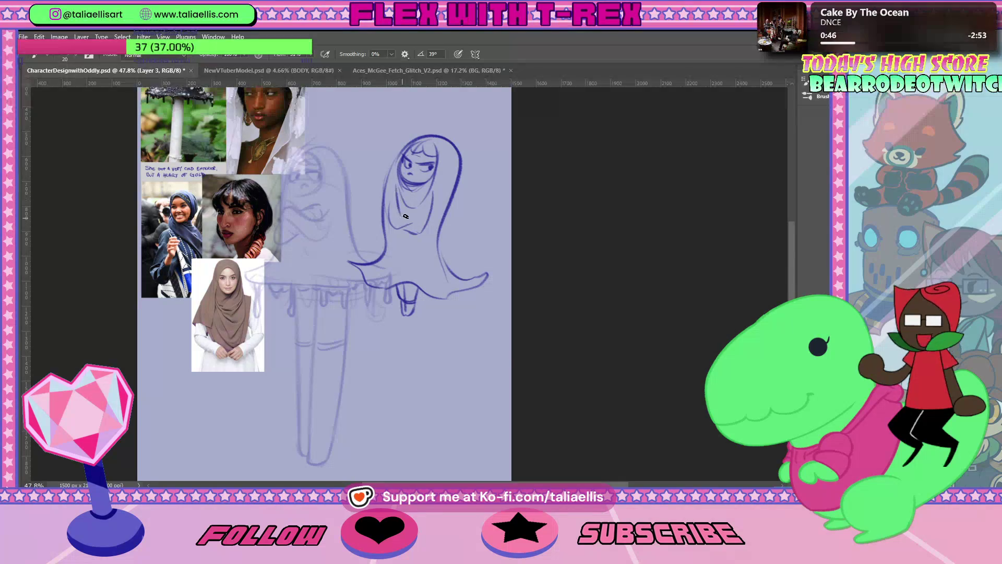
{"action": "mouse_move", "coordinate": [403, 208]}
{"action": "left_mouse_down"}
{"action": "mouse_move", "coordinate": [420, 215]}
{"action": "mouse_move", "coordinate": [412, 235]}
{"action": "left_mouse_up"}
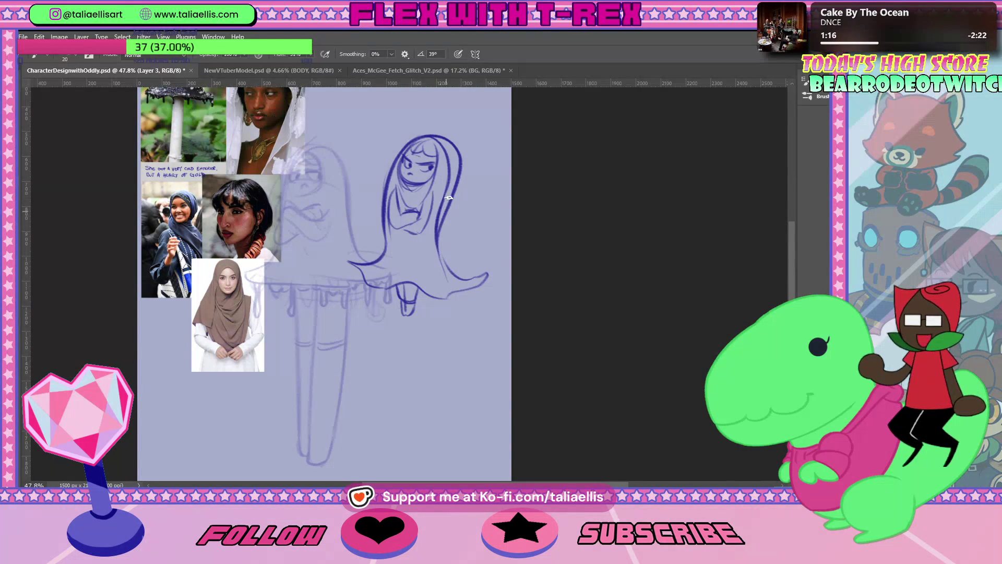
Step: Darken the eye and brow strokes and make the right eye bolder
{"action": "key", "text": "e"}
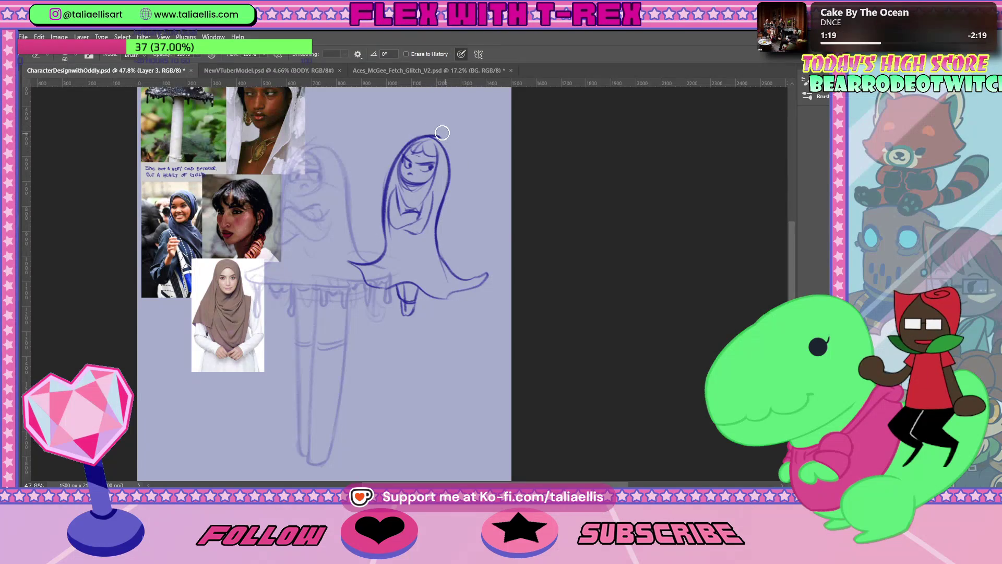
{"action": "key", "text": "b"}
{"action": "left_click_drag", "start_coordinate": [411, 170], "coordinate": [407, 162]}
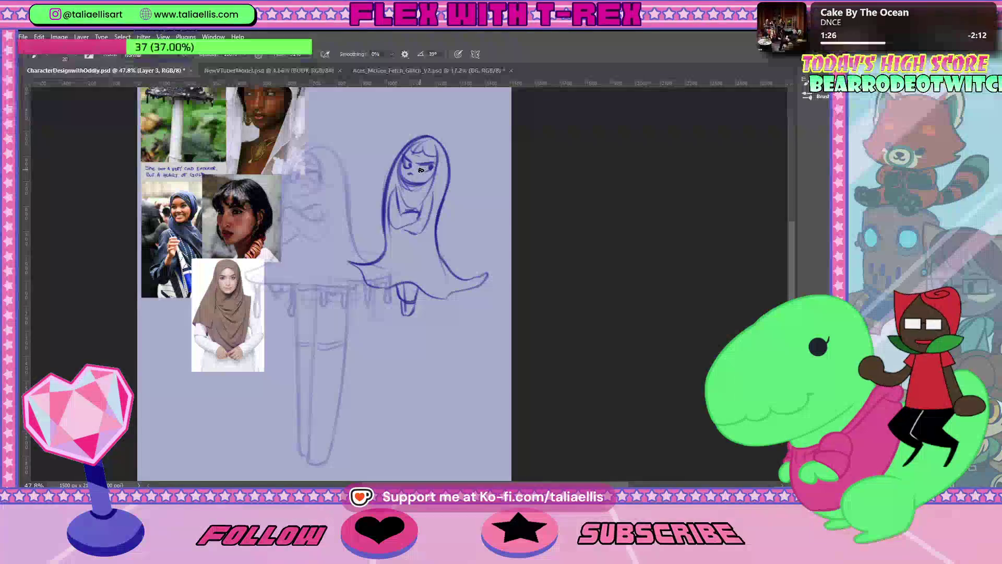
{"action": "left_click_drag", "start_coordinate": [424, 171], "coordinate": [421, 168]}
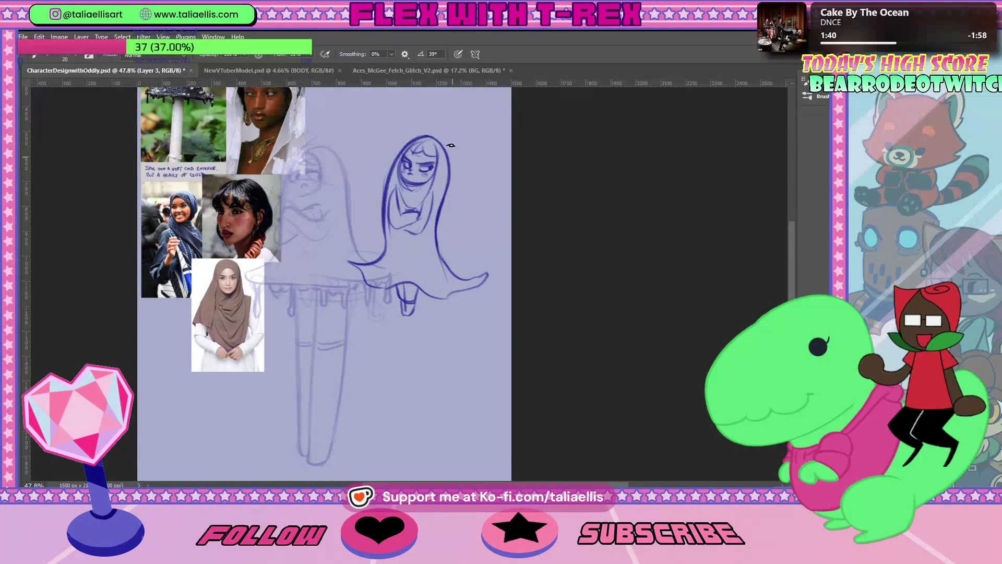
Step: Thicken the right outline of the hood with long strokes, undoing one attempt
{"action": "left_click_drag", "start_coordinate": [449, 161], "coordinate": [436, 223]}
{"action": "mouse_move", "coordinate": [448, 144]}
{"action": "left_mouse_down"}
{"action": "mouse_move", "coordinate": [436, 227]}
{"action": "mouse_move", "coordinate": [460, 279]}
{"action": "left_mouse_up"}
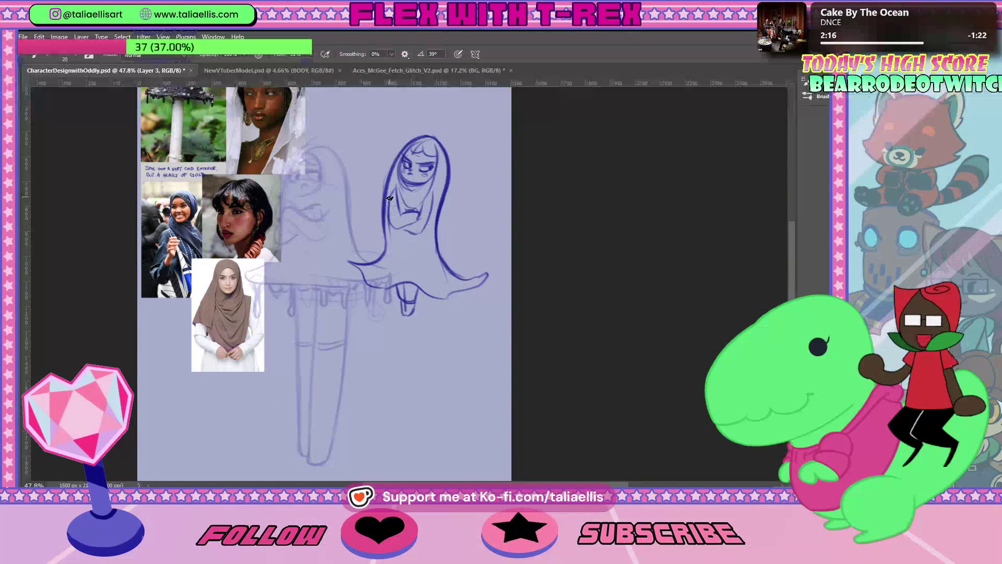
{"action": "key", "text": "ctrl+z"}
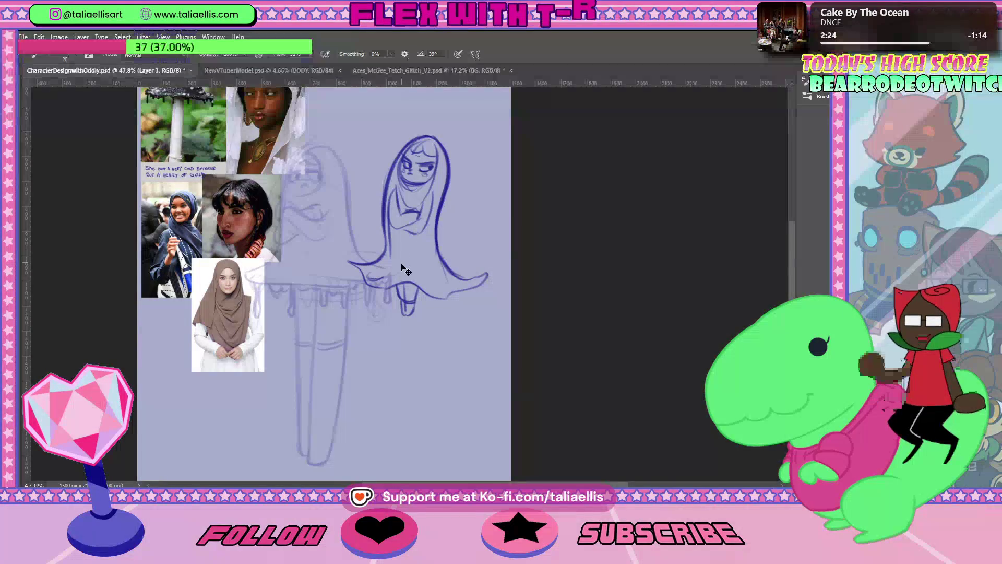
{"action": "left_click_drag", "start_coordinate": [792, 244], "coordinate": [794, 224]}
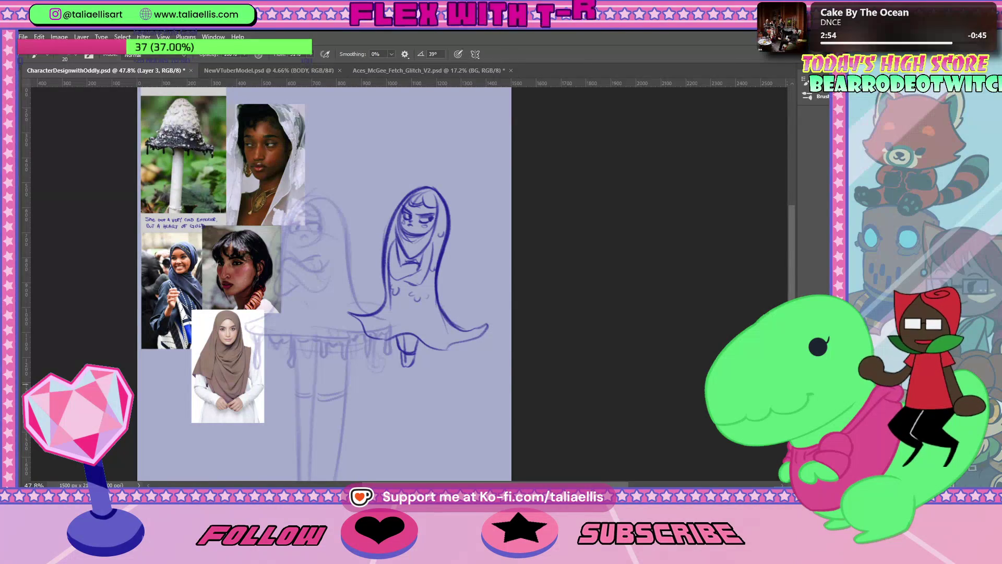
Step: Draw dark eyes and a brow on the face, plus a faint stroke on the arm
{"action": "key", "text": "e"}
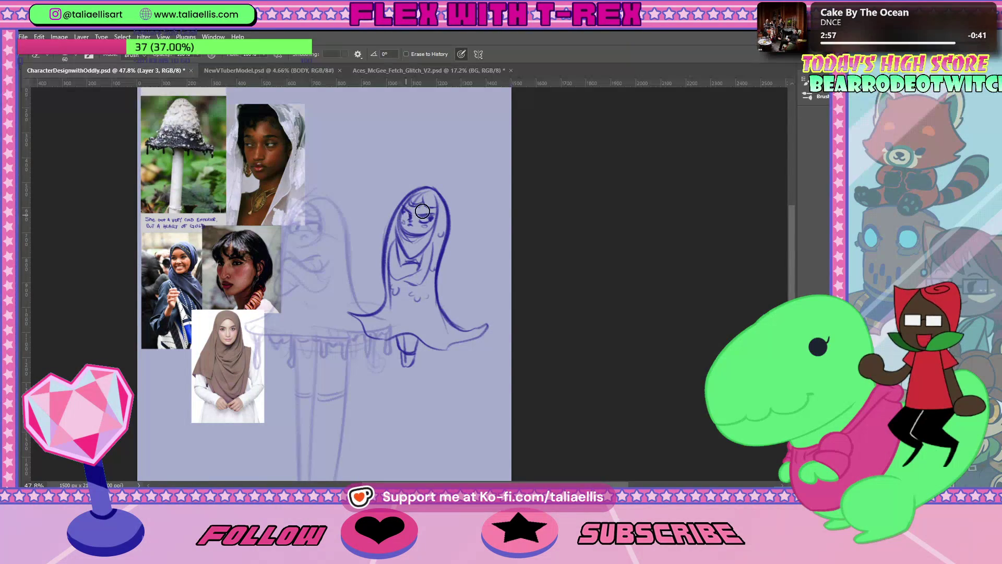
{"action": "key", "text": "b"}
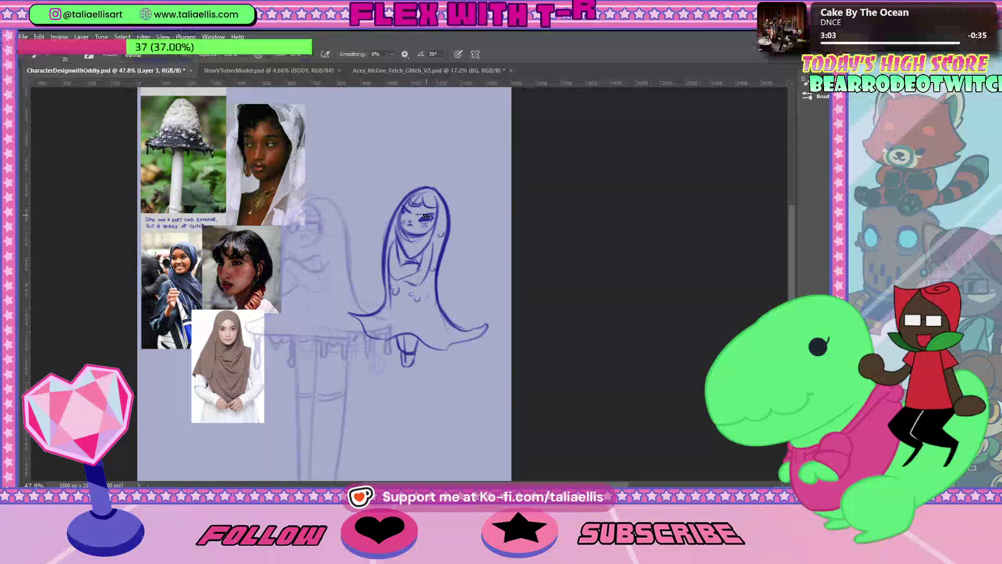
{"action": "mouse_move", "coordinate": [429, 217]}
{"action": "left_mouse_down"}
{"action": "mouse_move", "coordinate": [407, 219]}
{"action": "mouse_move", "coordinate": [405, 209]}
{"action": "left_mouse_up"}
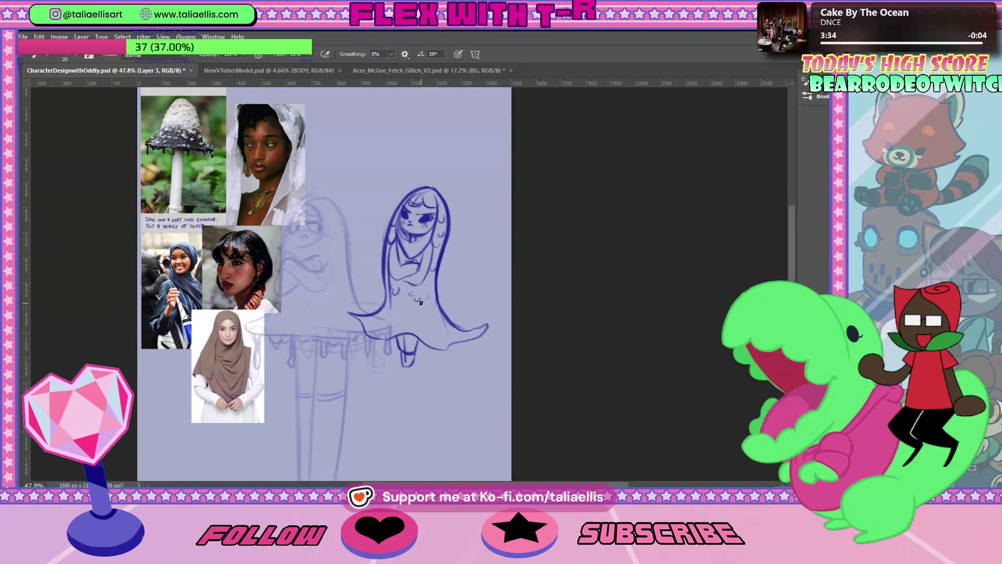
{"action": "left_click_drag", "start_coordinate": [390, 261], "coordinate": [417, 269]}
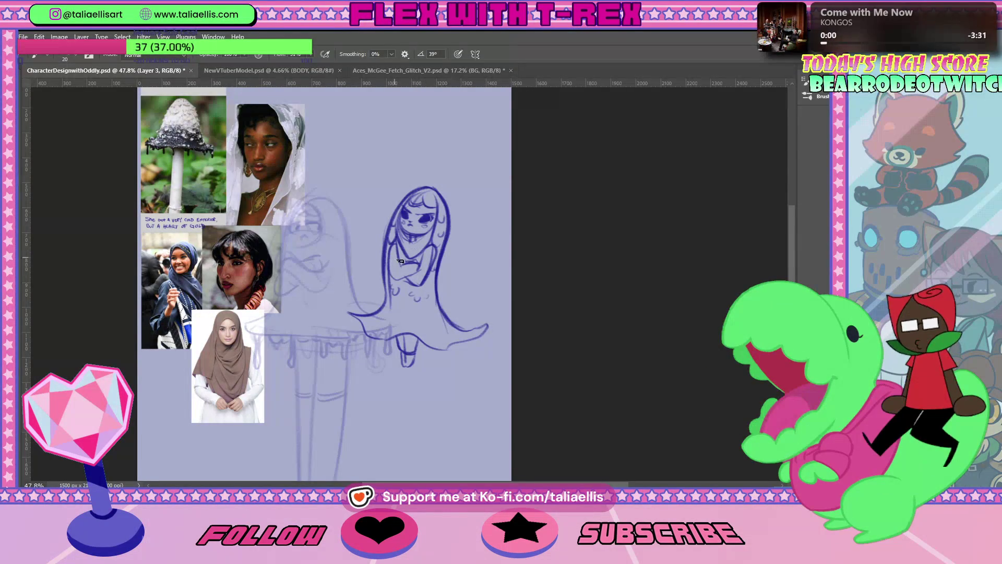
Step: Ink the crossed arms more darkly and add a dark stroke beside them
{"action": "left_click_drag", "start_coordinate": [400, 261], "coordinate": [424, 268]}
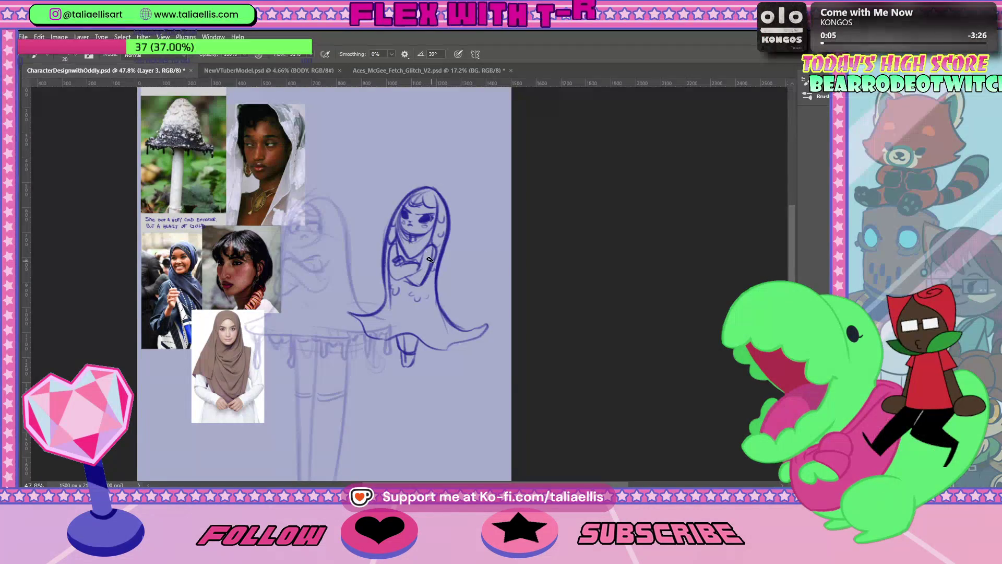
{"action": "key", "text": "r"}
{"action": "key", "text": "e"}
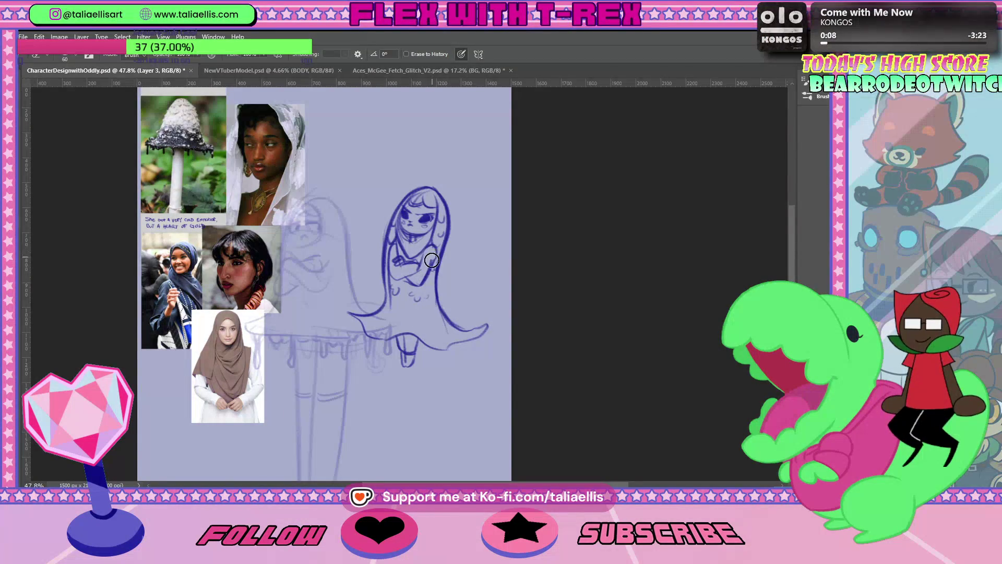
{"action": "key", "text": "b"}
{"action": "left_click_drag", "start_coordinate": [439, 253], "coordinate": [420, 287]}
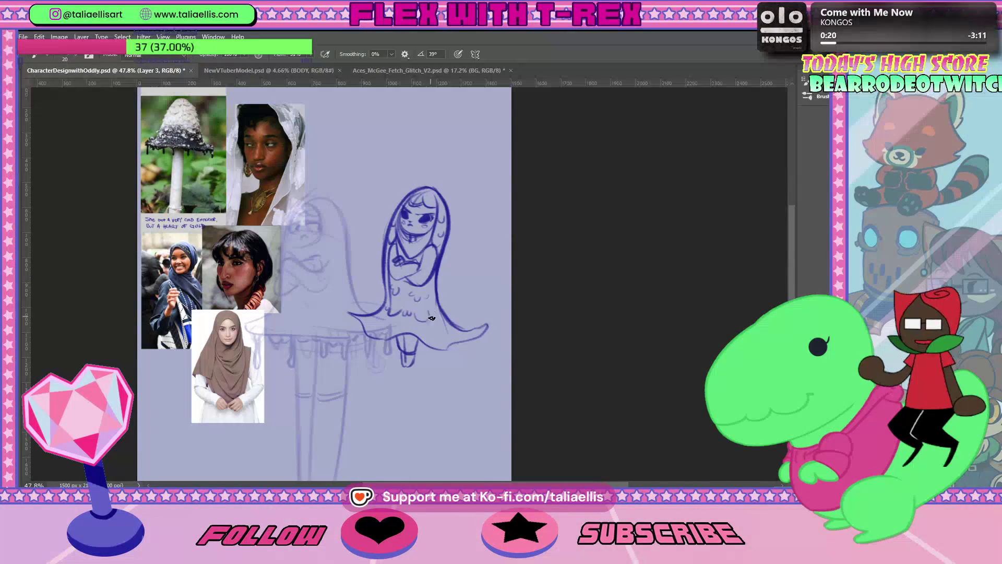
Step: Darken the skirt's left hem line and draw a curved right edge on the skirt
{"action": "left_click_drag", "start_coordinate": [351, 319], "coordinate": [381, 307]}
{"action": "left_click_drag", "start_coordinate": [441, 308], "coordinate": [468, 332]}
{"action": "key", "text": "e"}
{"action": "key", "text": "b"}
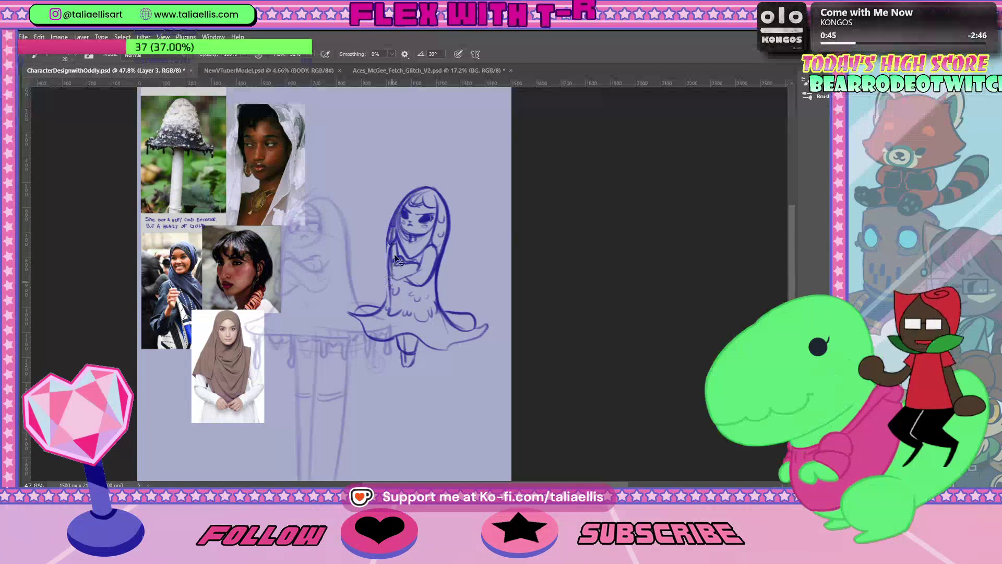
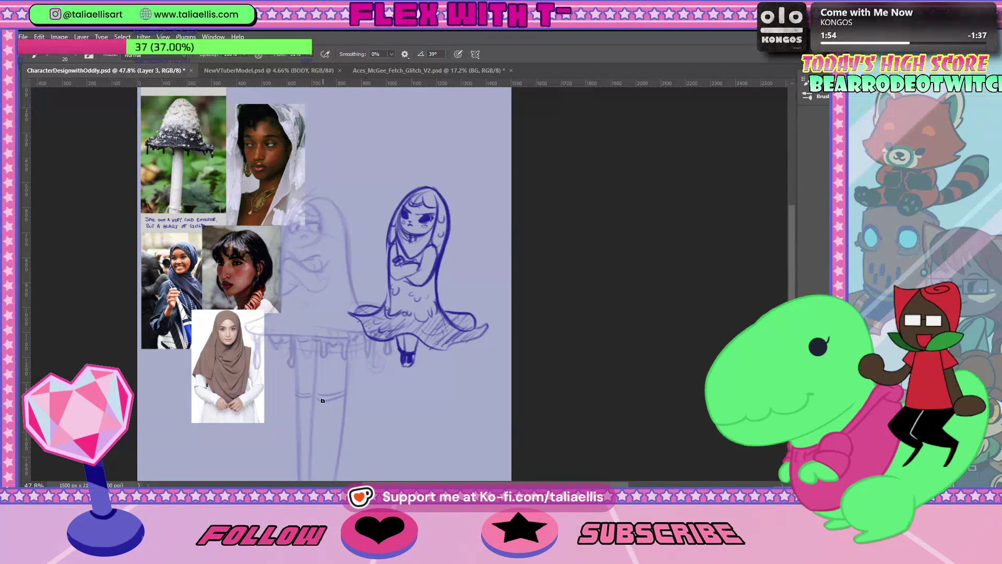
Step: Ink the skirt's left hem edge and lower-right edge with dark strokes
{"action": "mouse_move", "coordinate": [360, 317]}
{"action": "left_mouse_down"}
{"action": "mouse_move", "coordinate": [355, 338]}
{"action": "mouse_move", "coordinate": [358, 324]}
{"action": "mouse_move", "coordinate": [365, 337]}
{"action": "mouse_move", "coordinate": [392, 338]}
{"action": "left_mouse_up"}
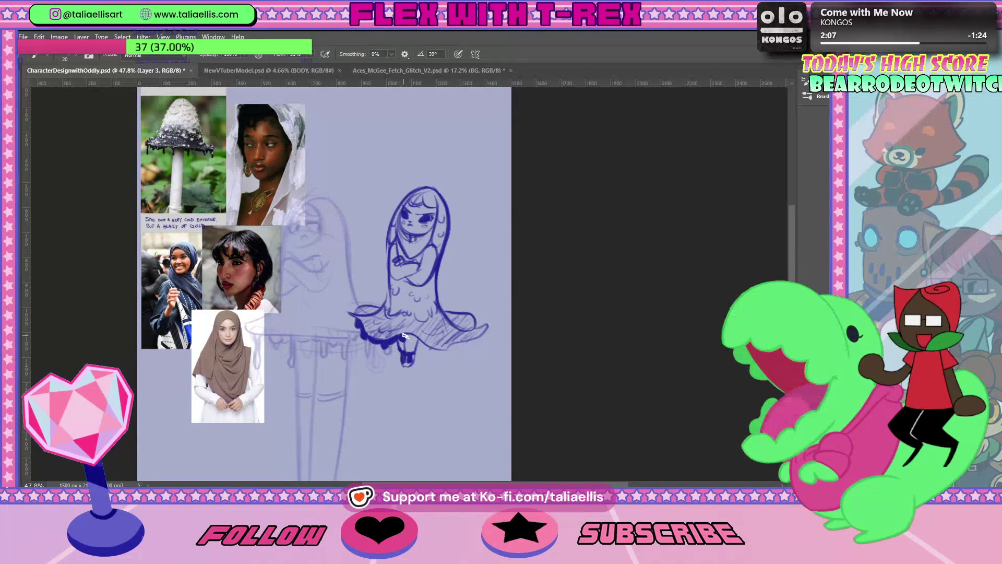
{"action": "left_click_drag", "start_coordinate": [392, 338], "coordinate": [401, 335]}
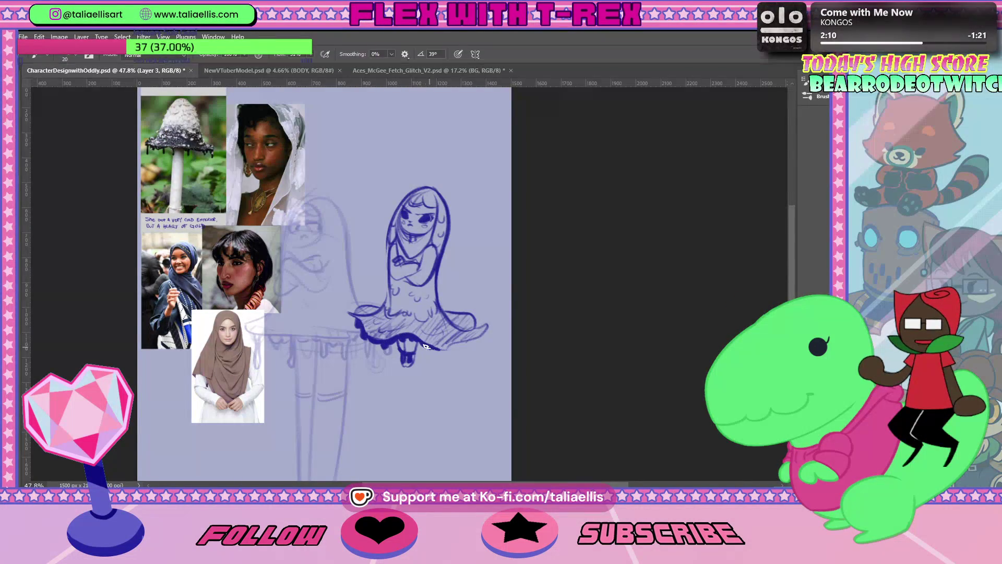
{"action": "left_click_drag", "start_coordinate": [436, 359], "coordinate": [448, 345]}
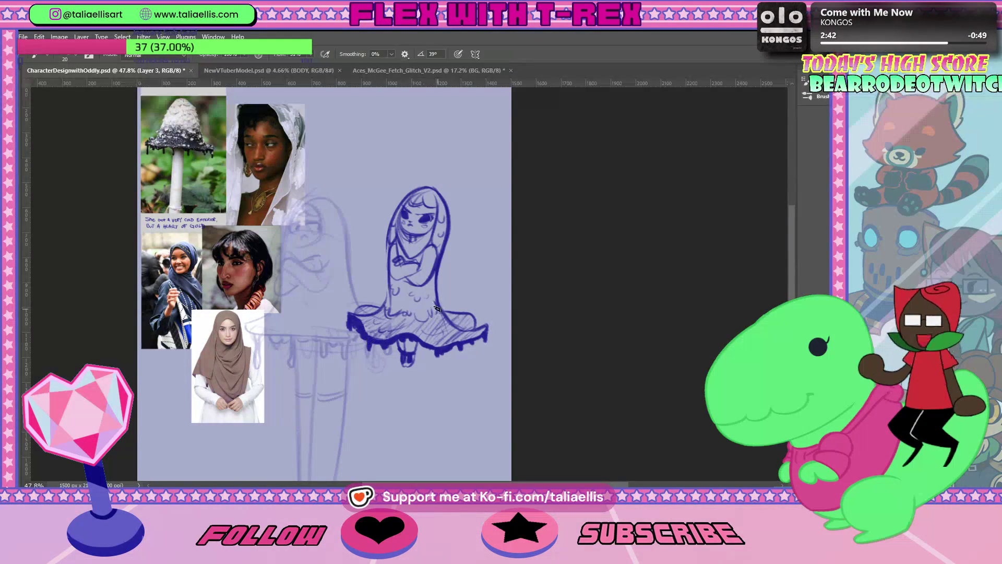
{"action": "key", "text": "z"}
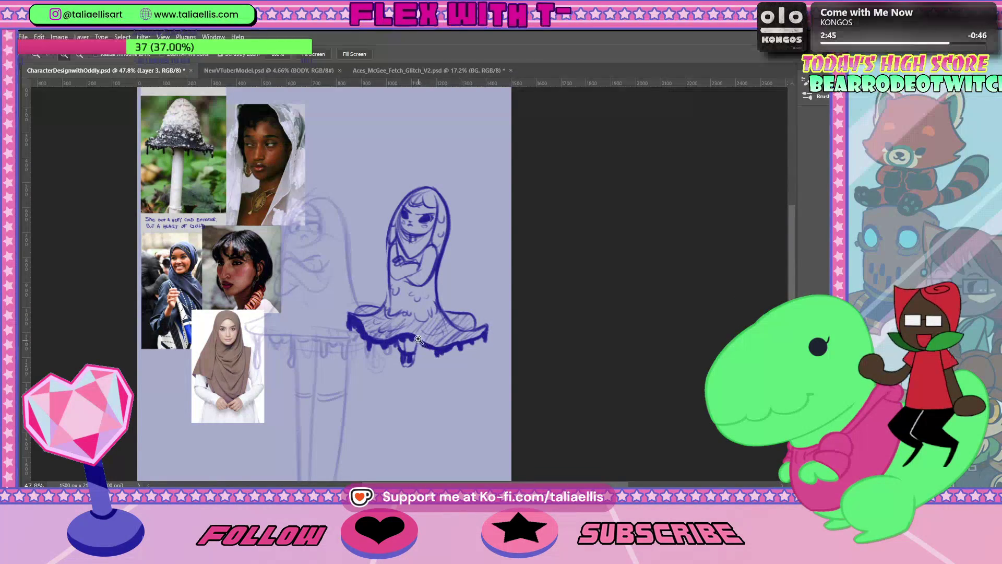
{"action": "key", "text": "b"}
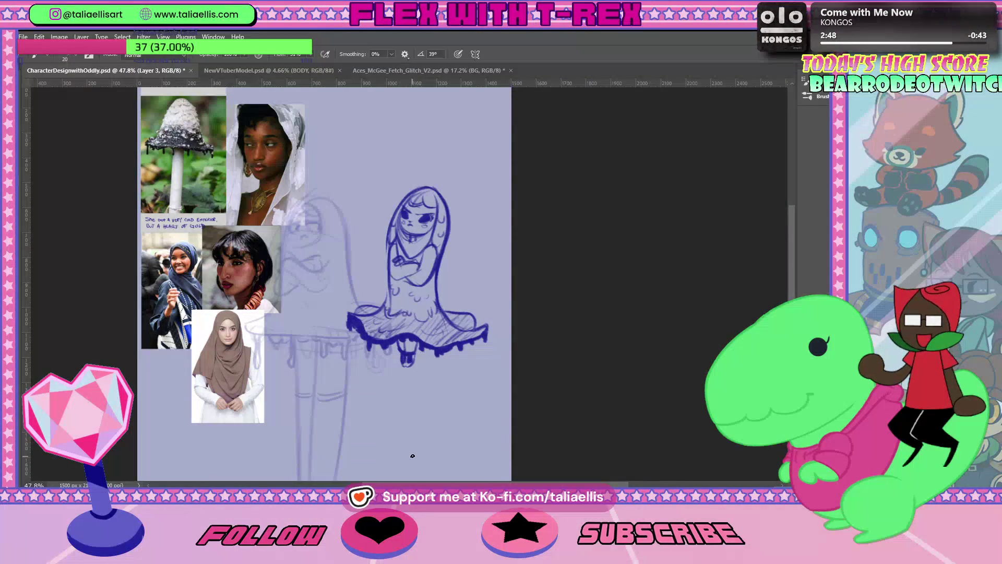
Step: Zoom out, hide the faint pencil underdrawing and add a new line-art layer
{"action": "key", "text": "ctrl+minus"}
{"action": "key", "text": "ctrl+minus"}
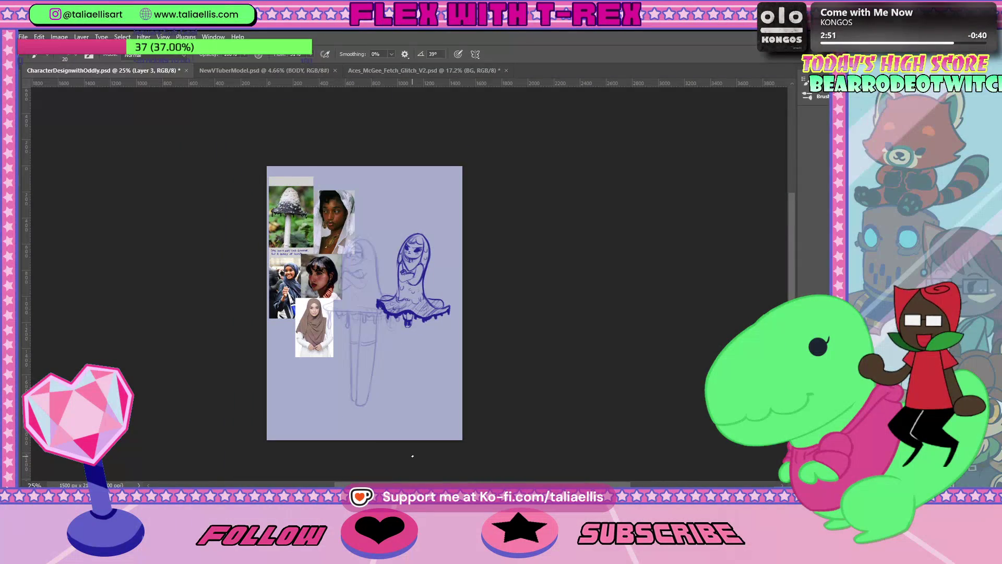
{"action": "key", "text": "Delete"}
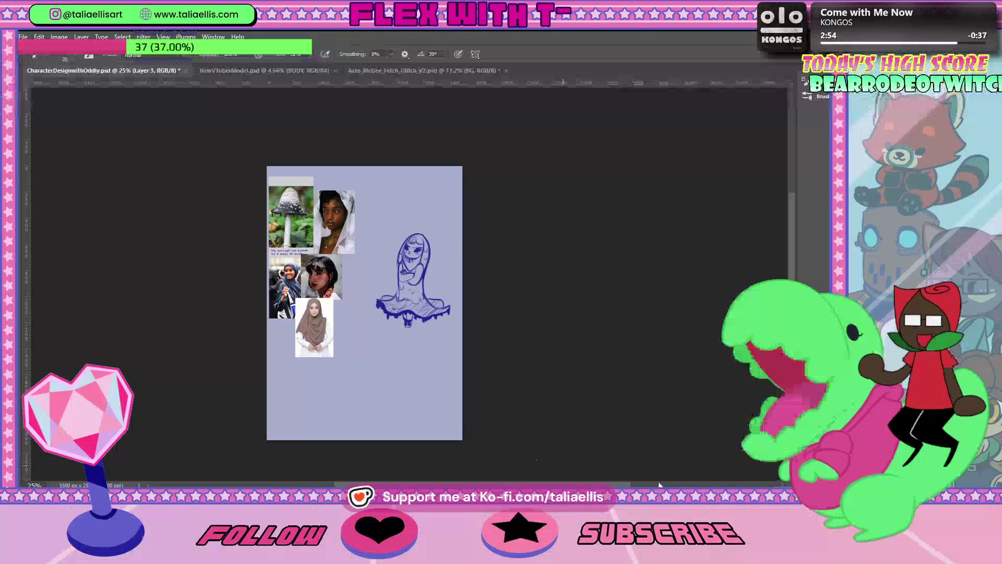
{"action": "key", "text": "ctrl+shift+alt+n"}
{"action": "key", "text": "ctrl+z"}
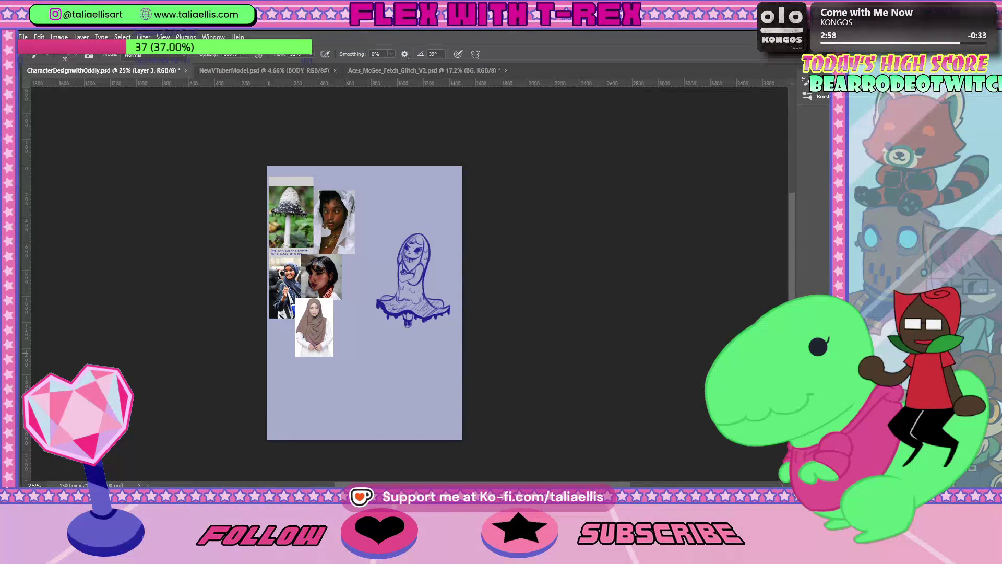
Step: Zoom in on the girl sketch and check the brush presets and size settings
{"action": "key", "text": "z"}
{"action": "left_click_drag", "start_coordinate": [429, 259], "coordinate": [466, 235]}
{"action": "key", "text": "b"}
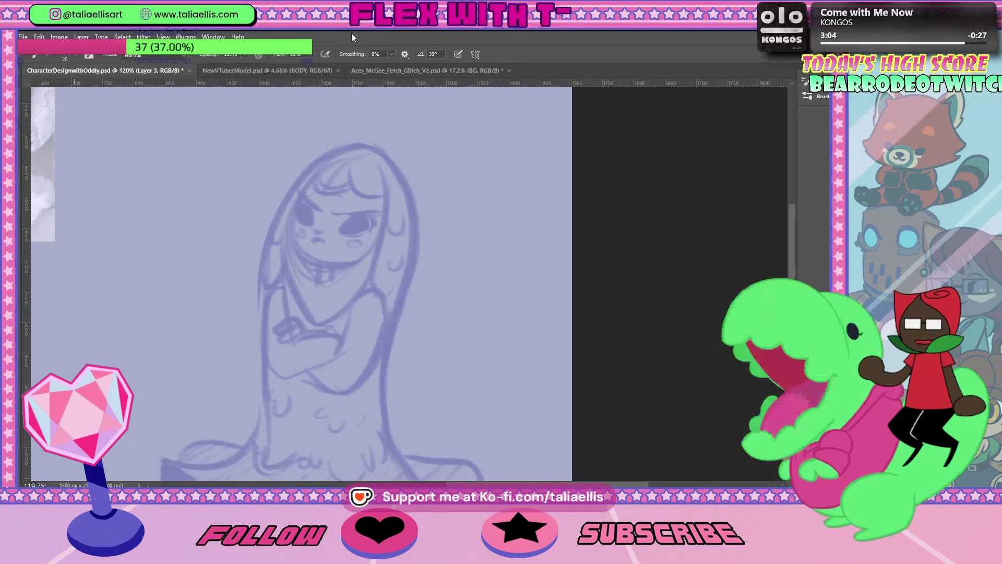
{"action": "left_click", "coordinate": [46, 54]}
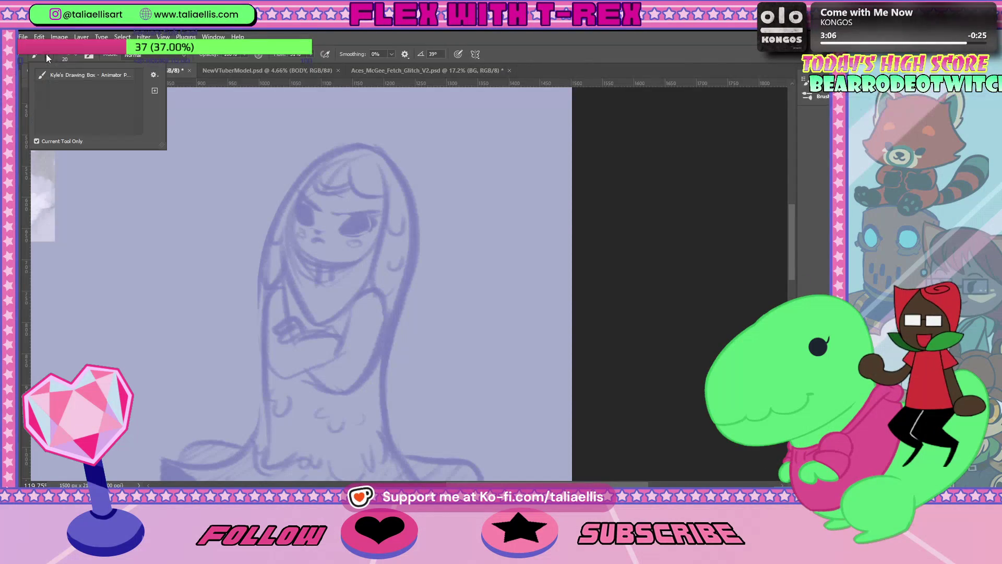
{"action": "left_click", "coordinate": [76, 53]}
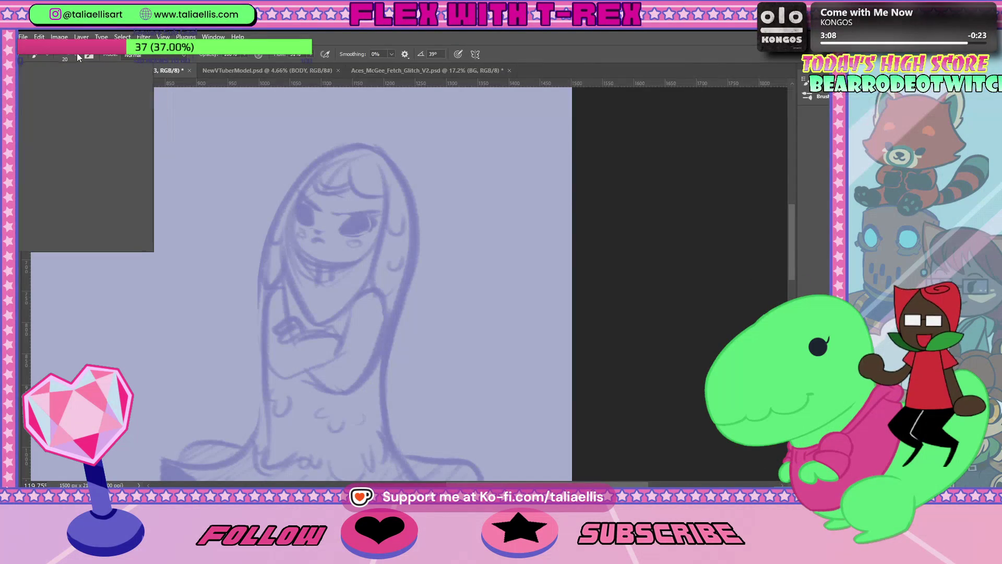
{"action": "key", "text": "Escape"}
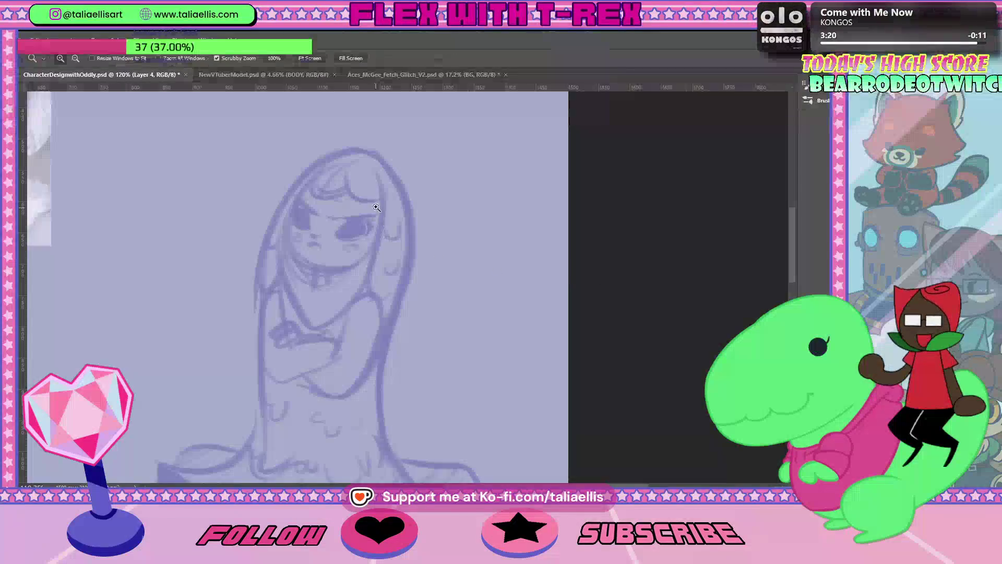
Step: Set brush Flow to 100% and ink the girl's right eye outline in solid black
{"action": "key", "text": "z"}
{"action": "left_click_drag", "start_coordinate": [282, 235], "coordinate": [300, 235]}
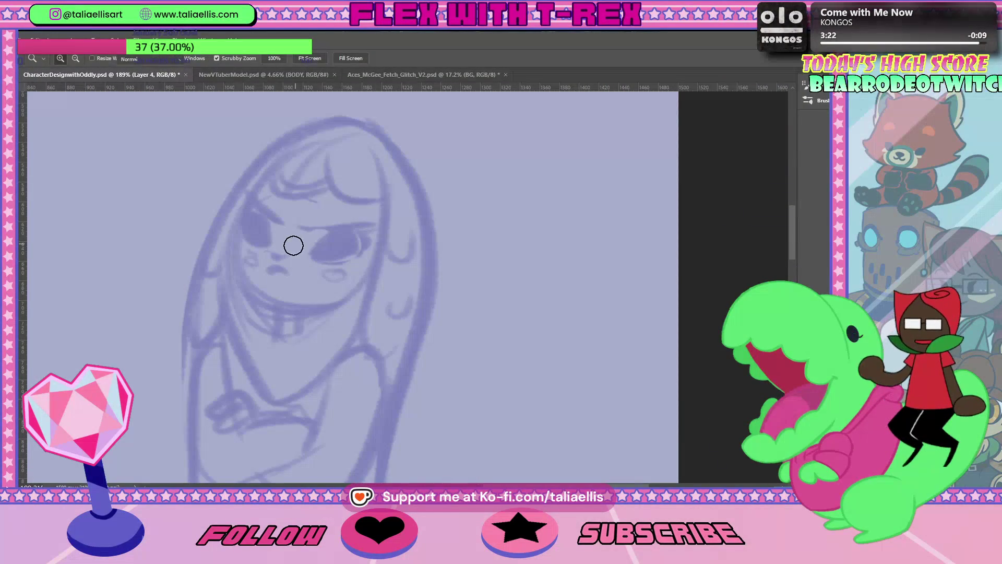
{"action": "key", "text": "b"}
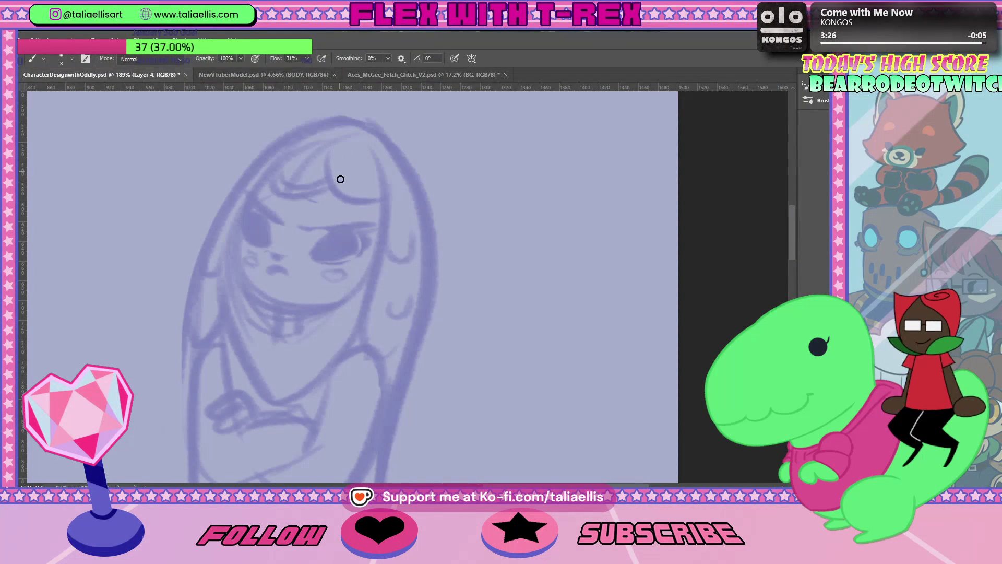
{"action": "left_click_drag", "start_coordinate": [282, 158], "coordinate": [308, 192]}
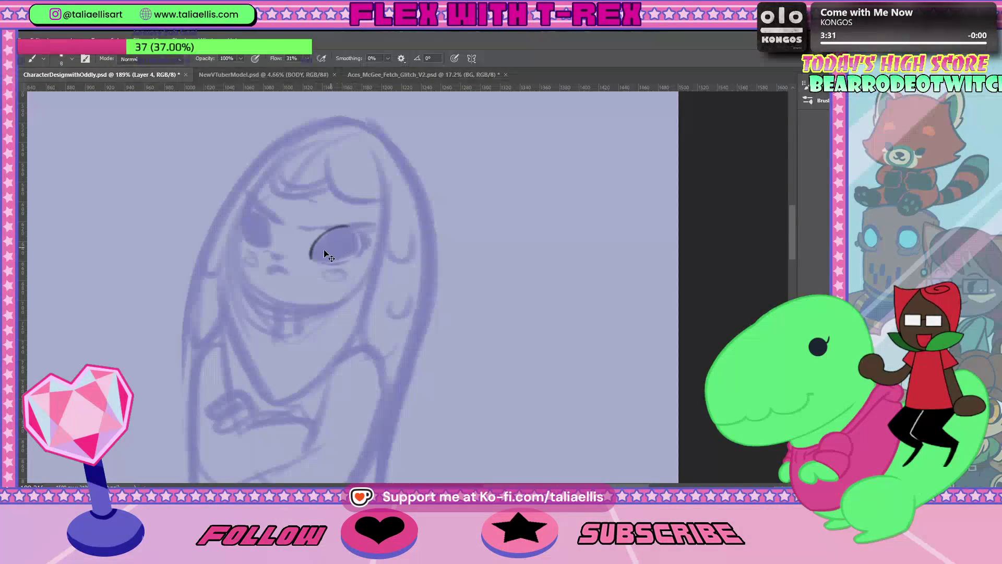
{"action": "left_click", "coordinate": [307, 58]}
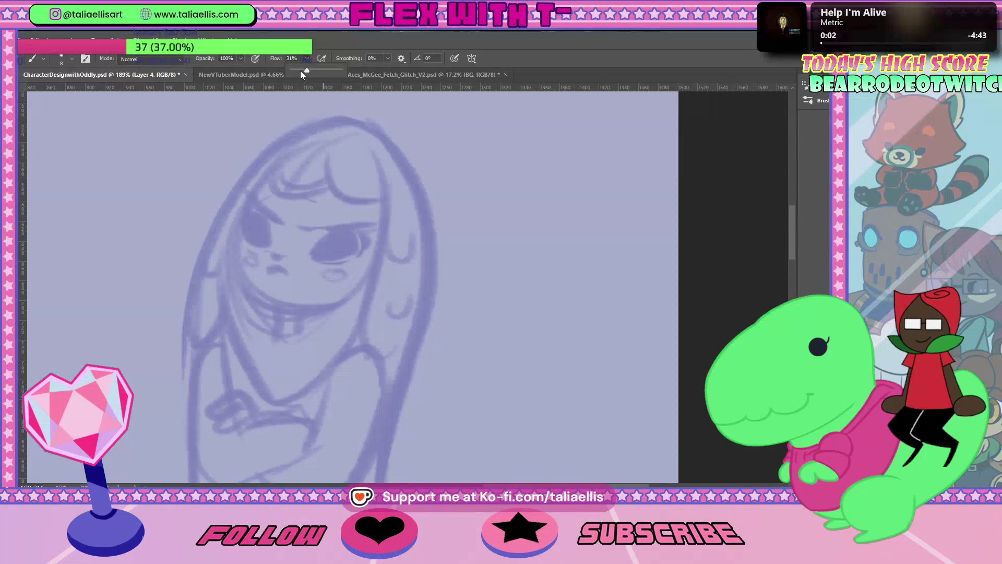
{"action": "left_click_drag", "start_coordinate": [300, 71], "coordinate": [418, 91]}
{"action": "key", "text": "ctrl+z"}
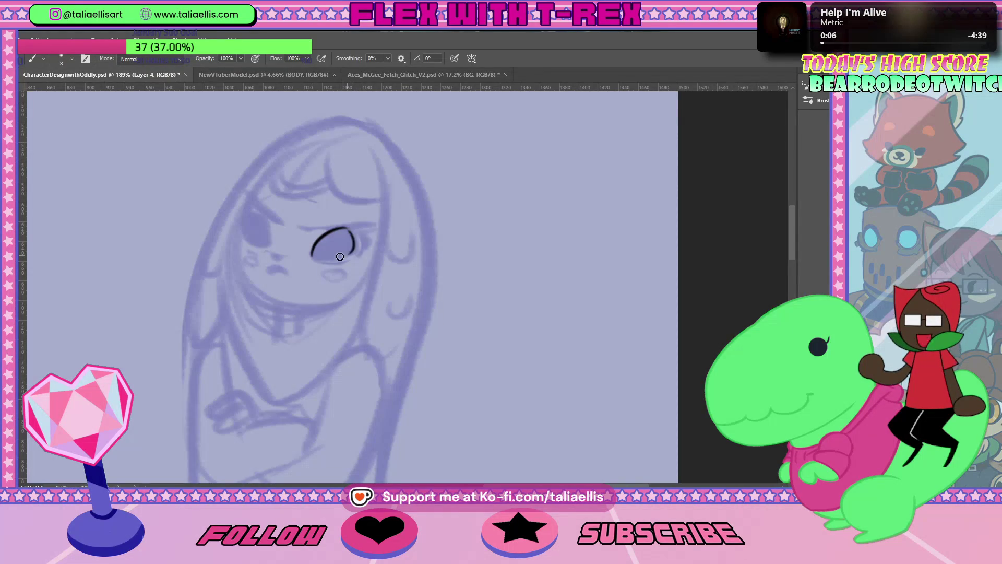
{"action": "key", "text": "ctrl+z"}
{"action": "left_click_drag", "start_coordinate": [312, 255], "coordinate": [358, 249]}
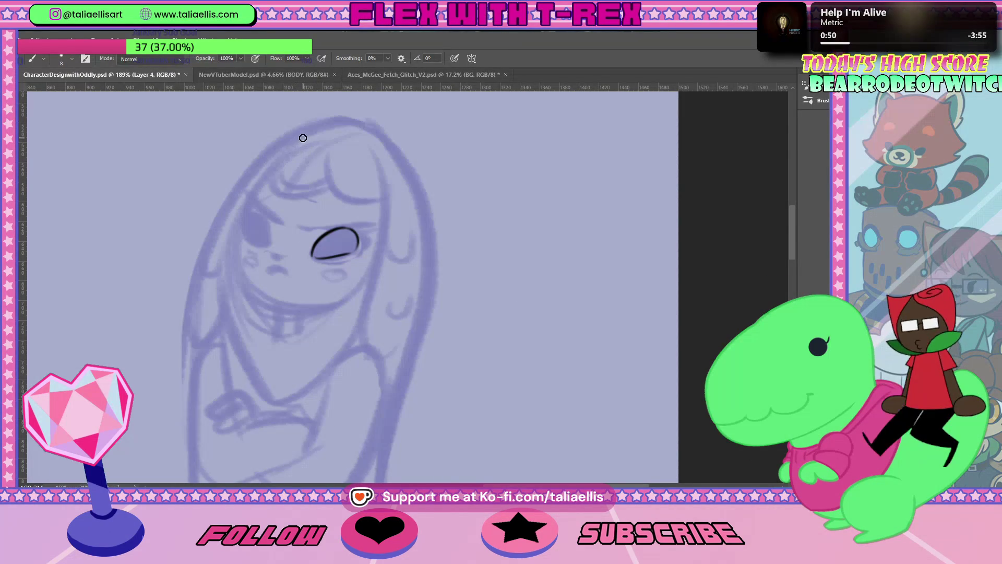
Step: Ink the curve of her bangs above the face
{"action": "left_click_drag", "start_coordinate": [302, 135], "coordinate": [315, 191]}
{"action": "key", "text": "ctrl+z"}
{"action": "left_click_drag", "start_coordinate": [298, 145], "coordinate": [329, 172]}
{"action": "key", "text": "ctrl+z"}
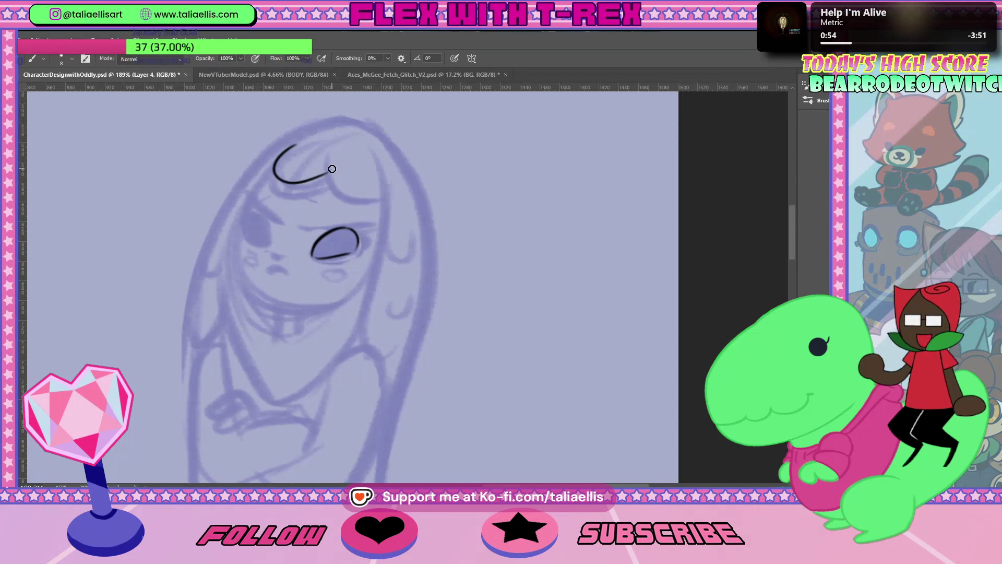
{"action": "scroll", "coordinate": [475, 483], "scroll_direction": "left", "scroll_amount": 10}
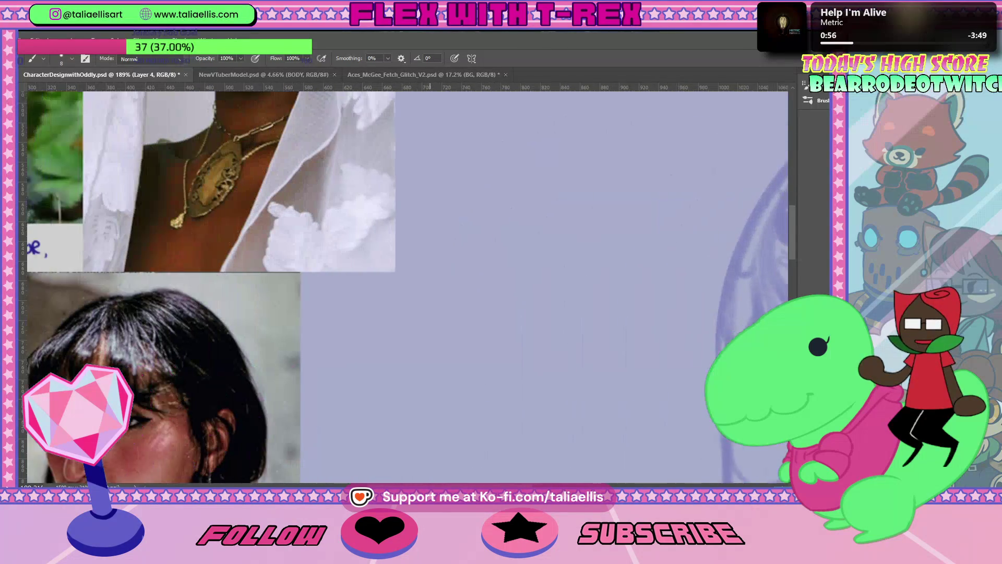
Step: Zoom in slightly and ink the outline and dark fill of her left eye
{"action": "scroll", "coordinate": [473, 481], "scroll_direction": "down", "scroll_amount": 1}
{"action": "scroll", "coordinate": [464, 474], "scroll_direction": "down", "scroll_amount": 4}
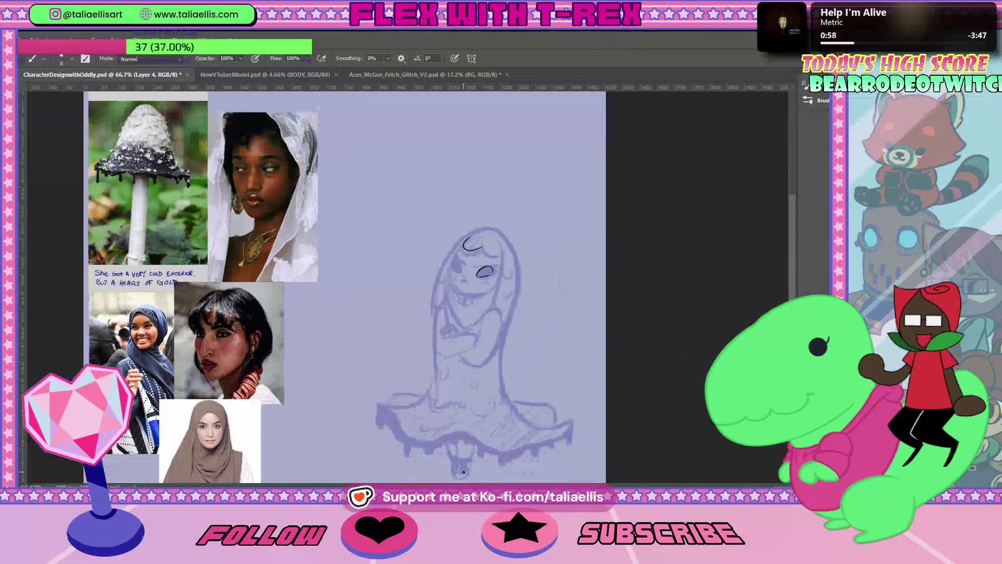
{"action": "scroll", "coordinate": [538, 279], "scroll_direction": "up", "scroll_amount": 2}
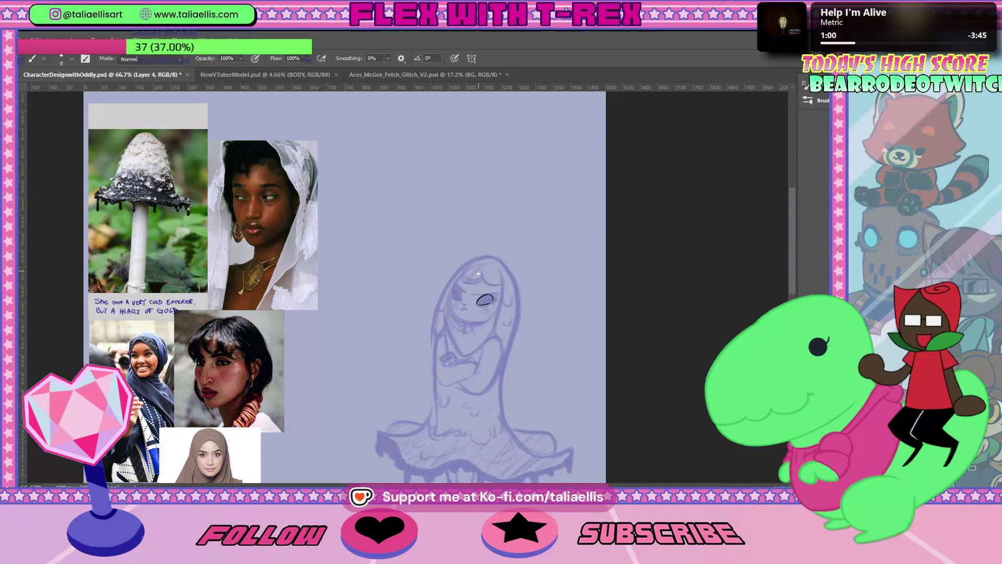
{"action": "key", "text": "z"}
{"action": "left_click_drag", "start_coordinate": [471, 276], "coordinate": [478, 276]}
{"action": "key", "text": "b"}
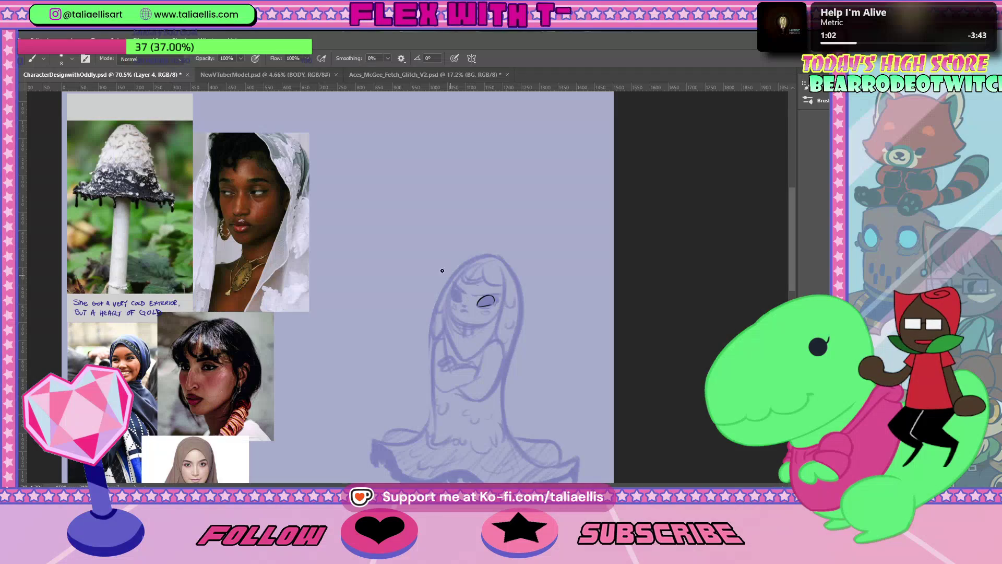
{"action": "left_click_drag", "start_coordinate": [453, 291], "coordinate": [461, 299]}
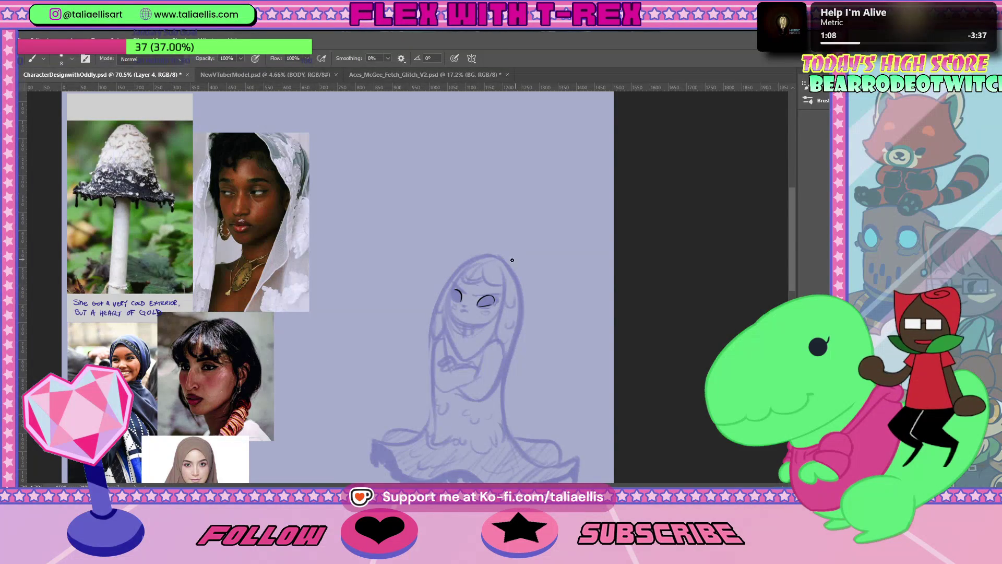
{"action": "left_click_drag", "start_coordinate": [458, 302], "coordinate": [456, 293]}
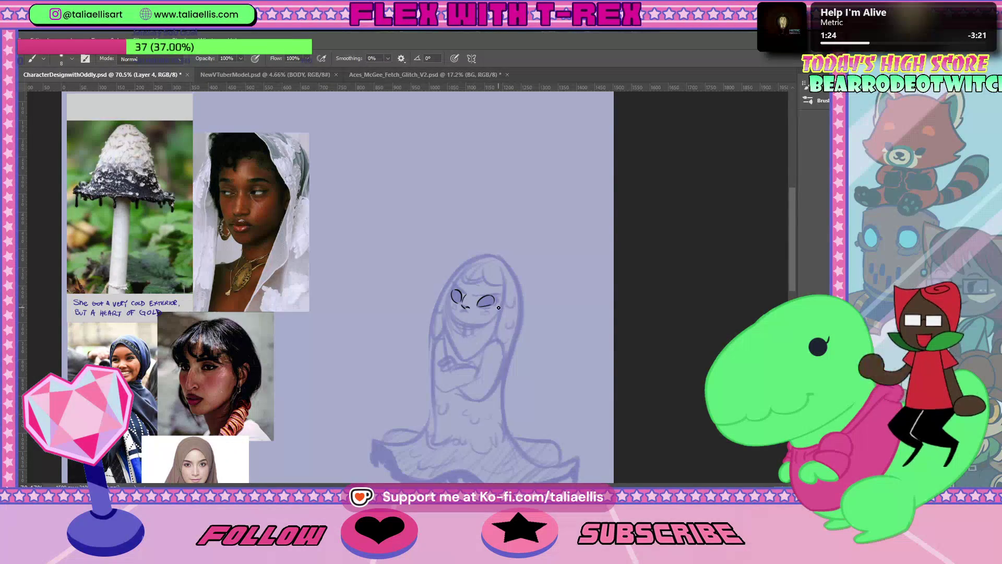
Step: Add a short ink line under the nose
{"action": "left_click_drag", "start_coordinate": [462, 309], "coordinate": [467, 312]}
{"action": "key", "text": "ctrl+z"}
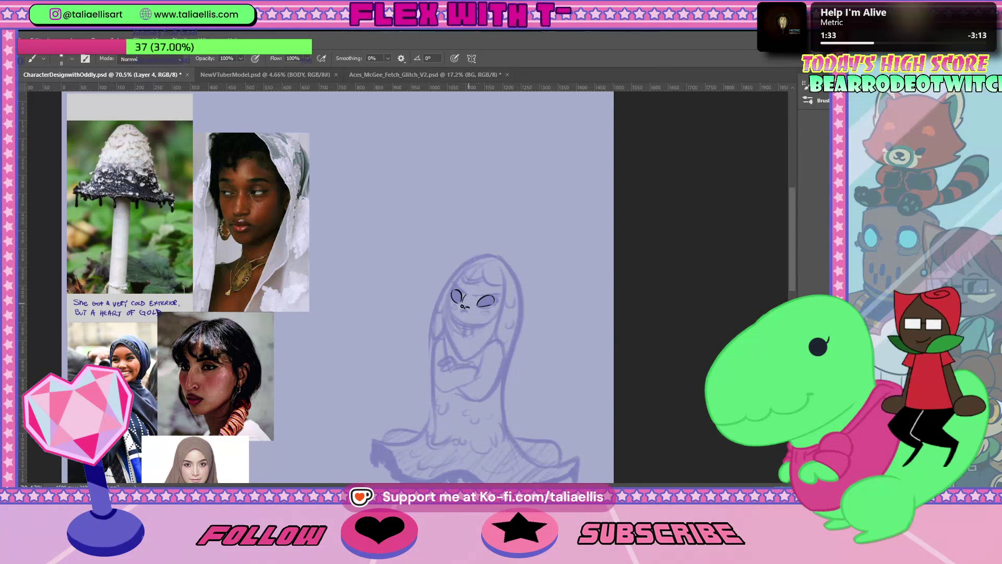
{"action": "left_click_drag", "start_coordinate": [460, 313], "coordinate": [468, 314]}
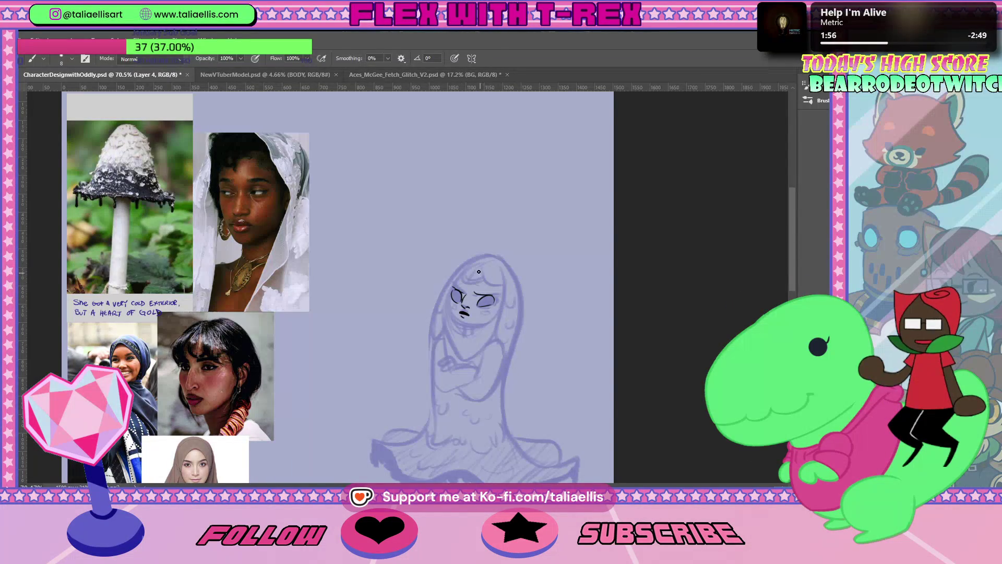
Step: Ink the left side of the head and refine the left eye area
{"action": "left_click_drag", "start_coordinate": [466, 274], "coordinate": [503, 288]}
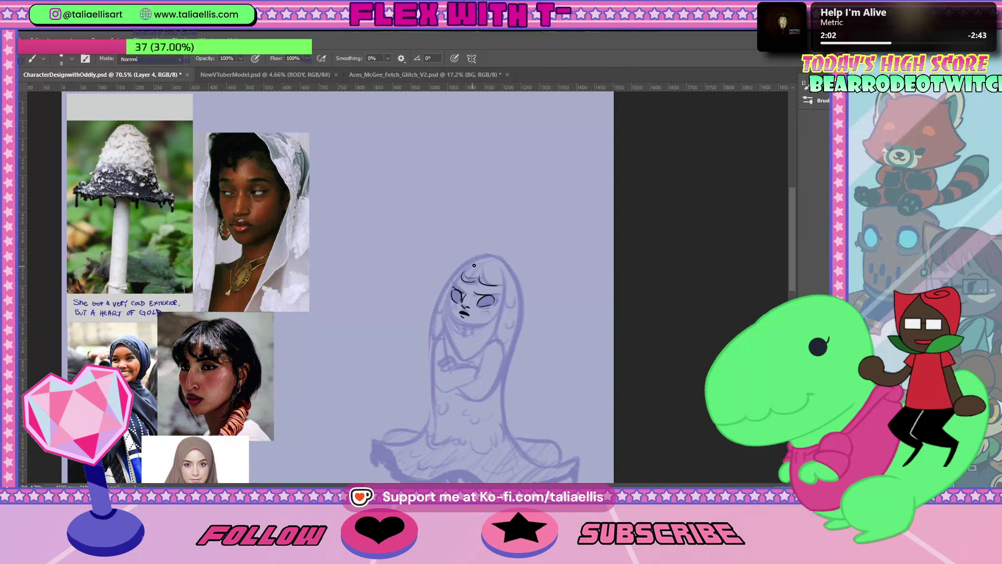
{"action": "key", "text": "ctrl+z"}
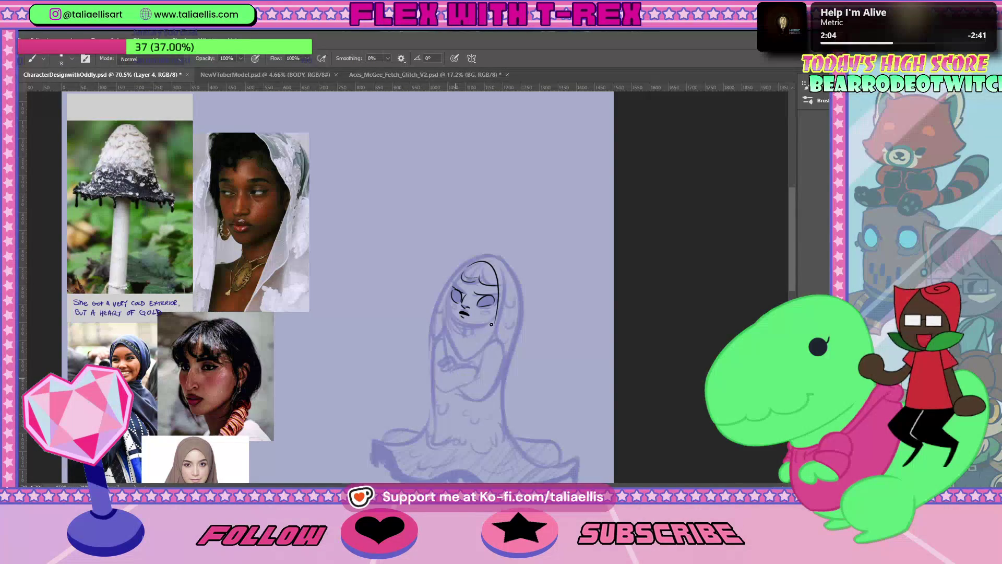
{"action": "left_click_drag", "start_coordinate": [471, 268], "coordinate": [457, 301]}
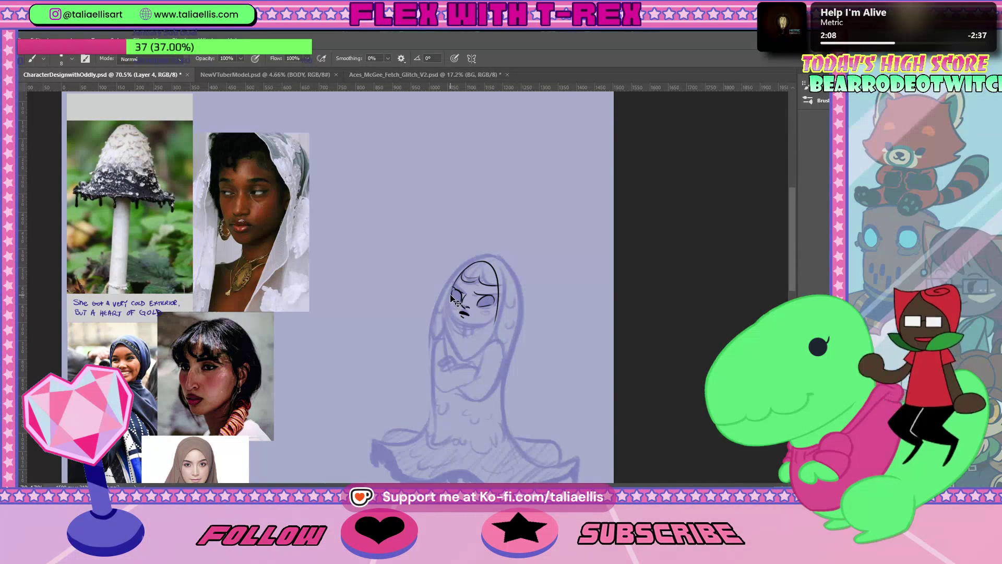
{"action": "left_click_drag", "start_coordinate": [454, 299], "coordinate": [464, 298]}
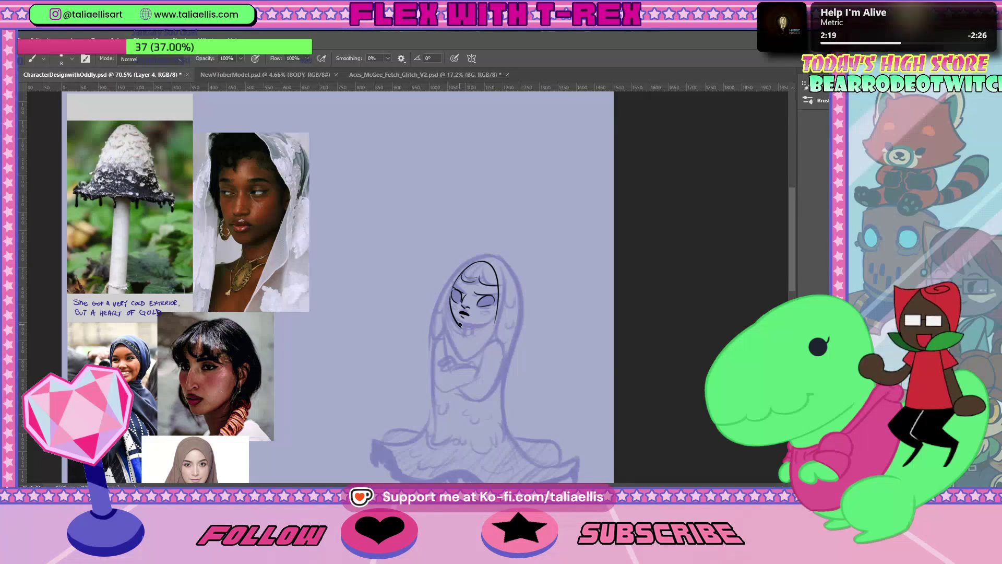
{"action": "left_click_drag", "start_coordinate": [461, 327], "coordinate": [493, 308]}
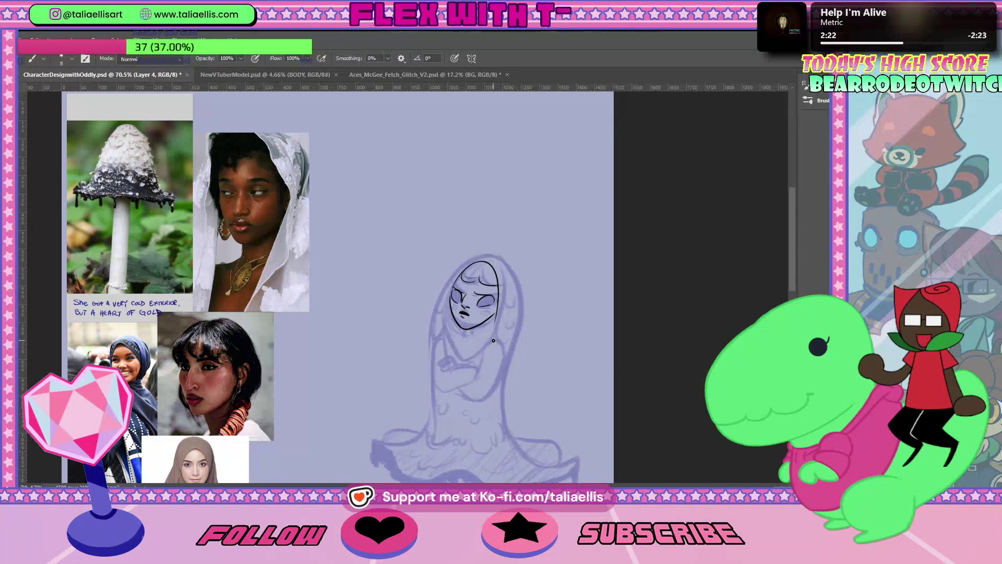
{"action": "key", "text": "ctrl+z"}
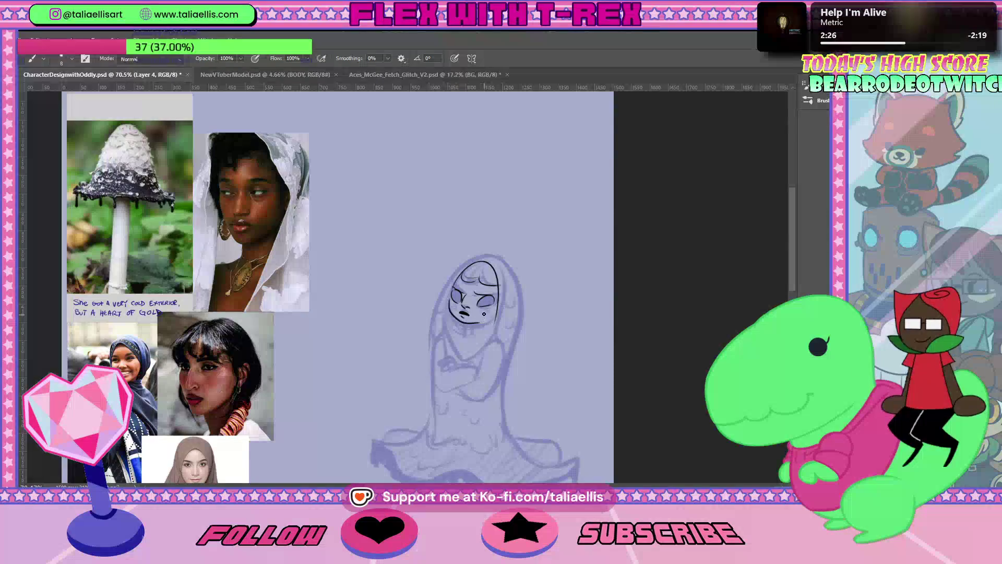
Step: Enlarge the brush slightly and ink the face's left side, jaw and chin lines
{"action": "key", "text": "bracketright"}
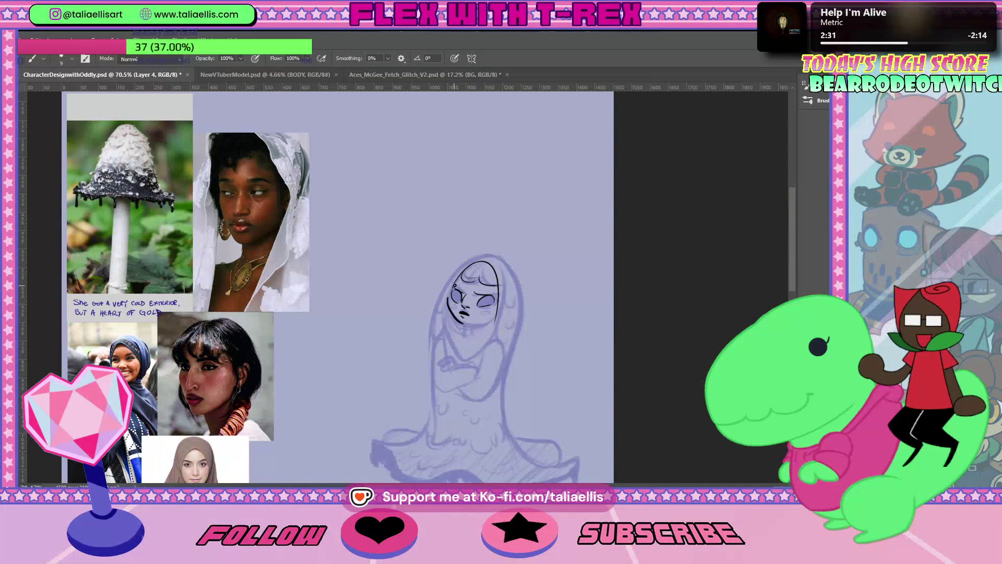
{"action": "left_click_drag", "start_coordinate": [450, 297], "coordinate": [486, 324]}
{"action": "left_click_drag", "start_coordinate": [449, 296], "coordinate": [456, 301]}
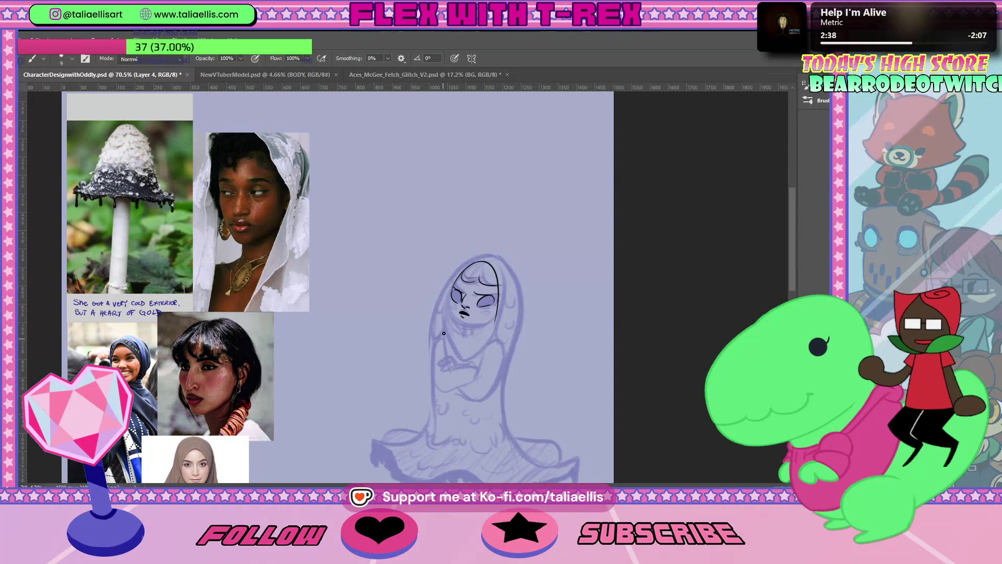
{"action": "mouse_move", "coordinate": [452, 295]}
{"action": "left_mouse_down"}
{"action": "mouse_move", "coordinate": [449, 317]}
{"action": "mouse_move", "coordinate": [464, 326]}
{"action": "left_mouse_up"}
{"action": "mouse_move", "coordinate": [794, 218]}
{"action": "left_mouse_down"}
{"action": "mouse_move", "coordinate": [793, 241]}
{"action": "mouse_move", "coordinate": [796, 231]}
{"action": "left_mouse_up"}
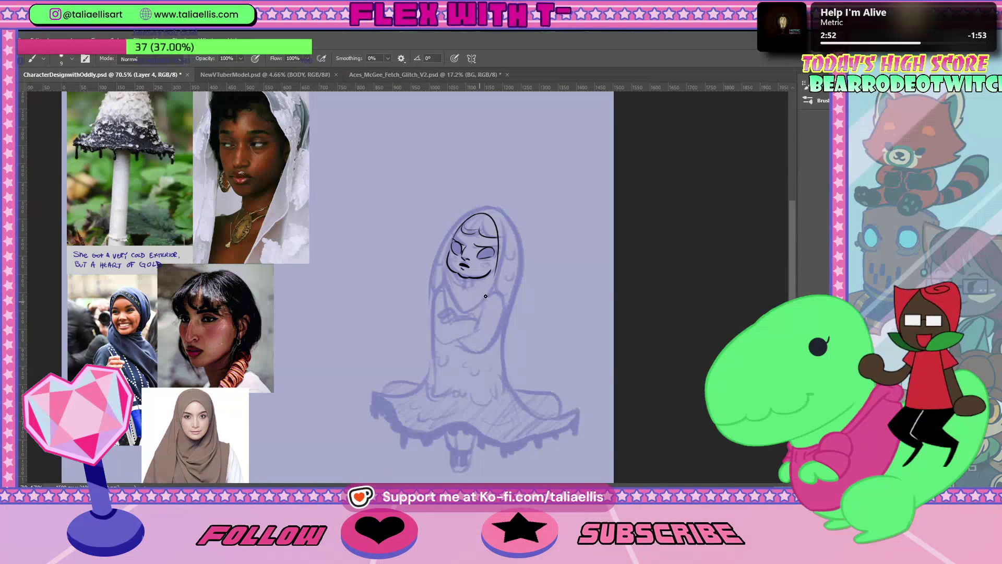
{"action": "left_click_drag", "start_coordinate": [502, 281], "coordinate": [476, 302]}
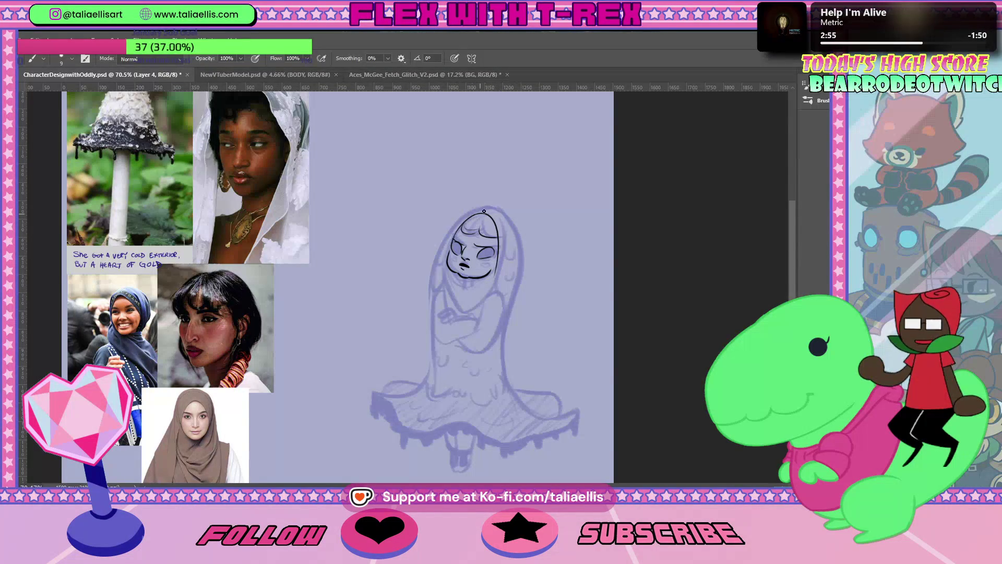
{"action": "left_click_drag", "start_coordinate": [452, 277], "coordinate": [464, 302]}
{"action": "key", "text": "ctrl+z"}
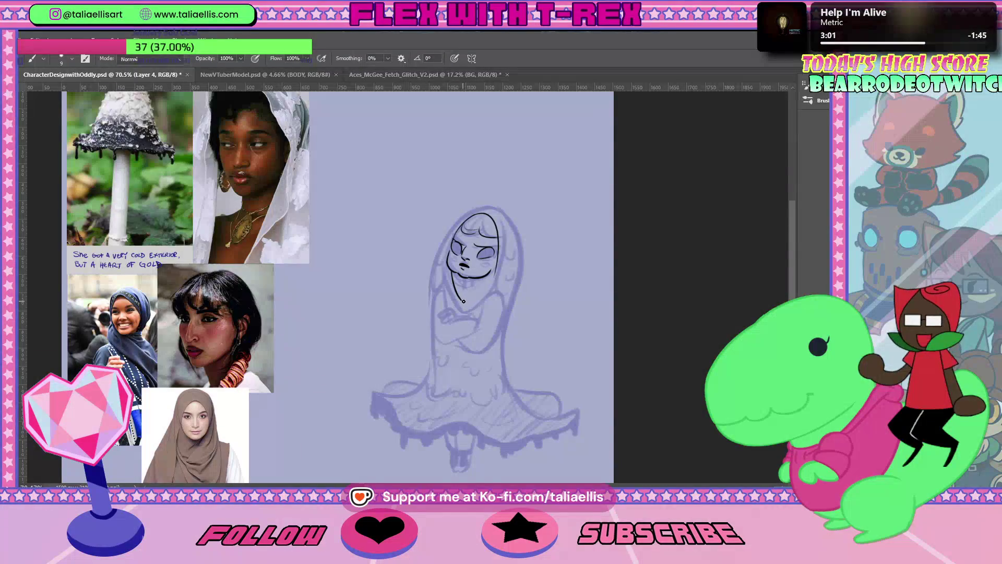
{"action": "left_click_drag", "start_coordinate": [480, 287], "coordinate": [491, 272]}
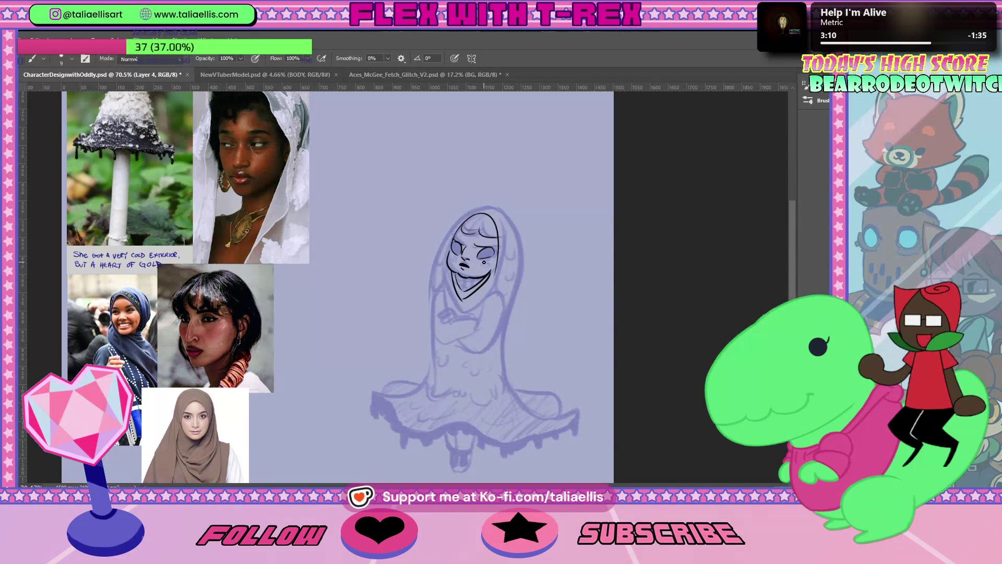
Step: Ink the hood's top, left, top-right and lower edges around the face
{"action": "left_click_drag", "start_coordinate": [458, 248], "coordinate": [461, 255]}
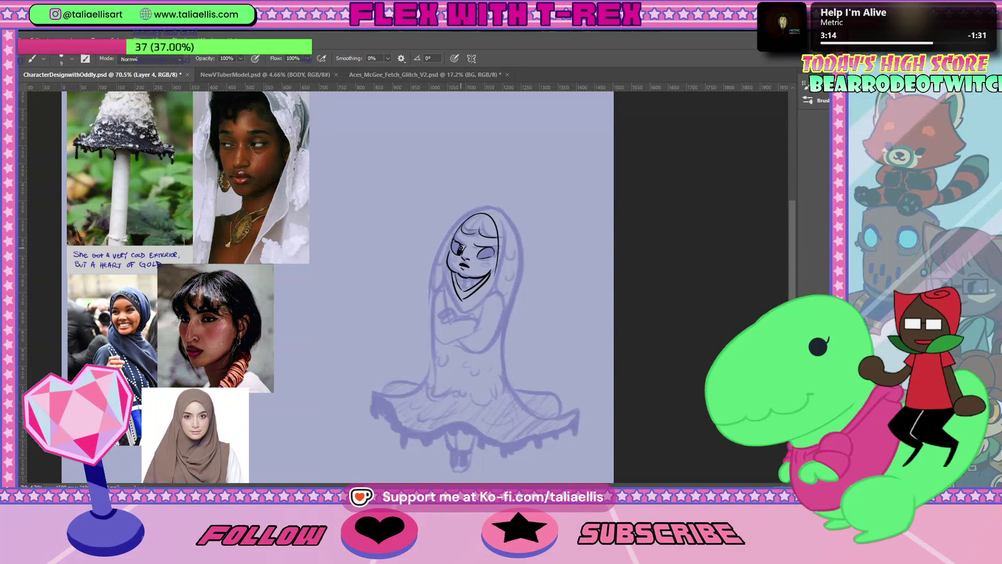
{"action": "key", "text": "ctrl+z"}
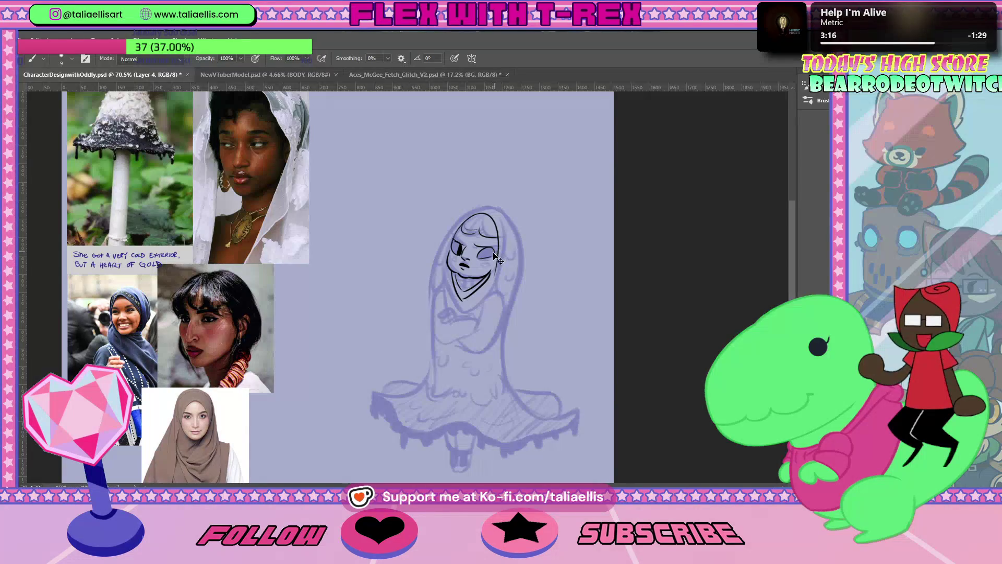
{"action": "left_click_drag", "start_coordinate": [483, 208], "coordinate": [439, 311]}
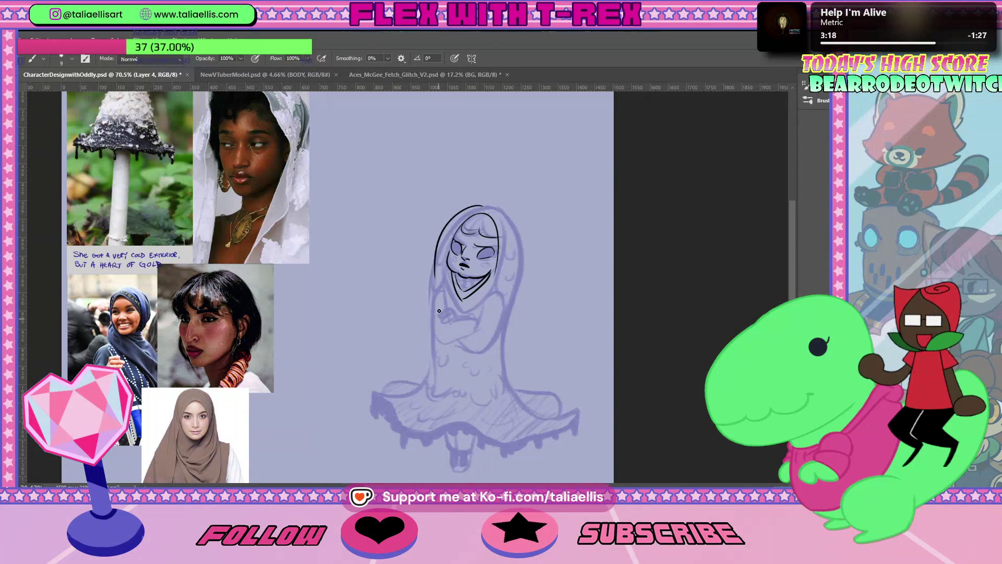
{"action": "left_click_drag", "start_coordinate": [489, 207], "coordinate": [439, 278]}
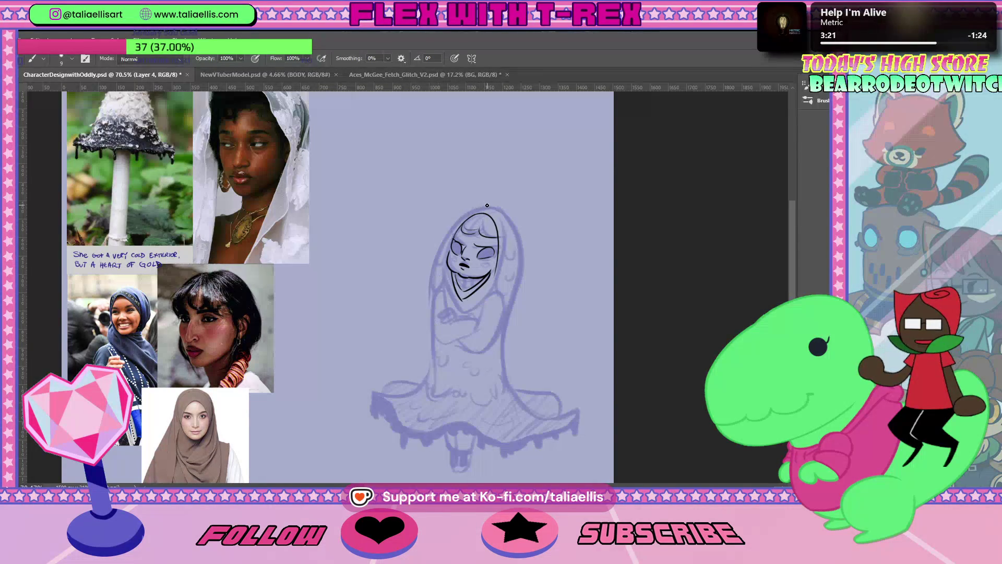
{"action": "left_click_drag", "start_coordinate": [443, 277], "coordinate": [460, 314]}
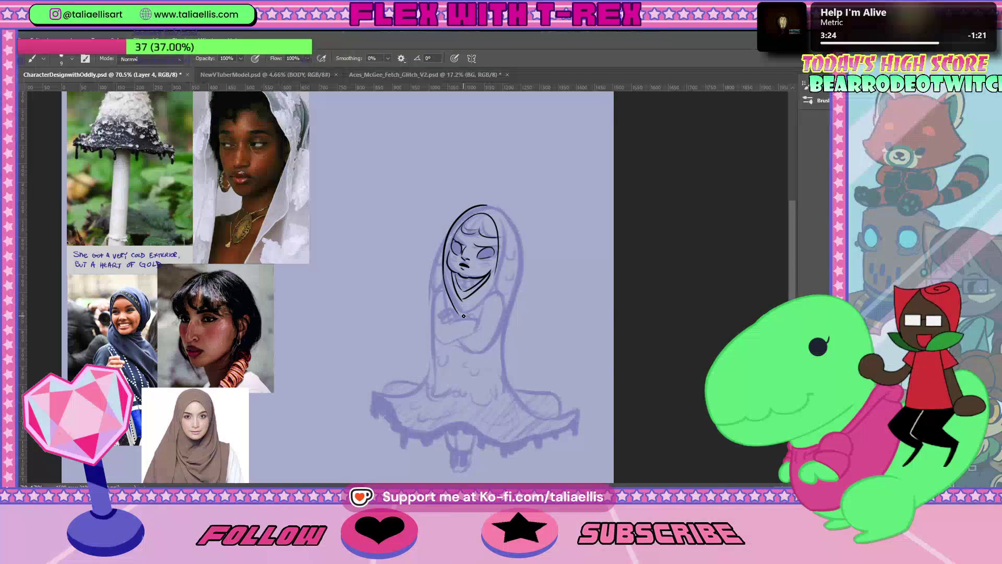
{"action": "left_click_drag", "start_coordinate": [479, 296], "coordinate": [460, 313]}
{"action": "mouse_move", "coordinate": [489, 206]}
{"action": "left_mouse_down"}
{"action": "mouse_move", "coordinate": [516, 245]}
{"action": "mouse_move", "coordinate": [512, 268]}
{"action": "left_mouse_up"}
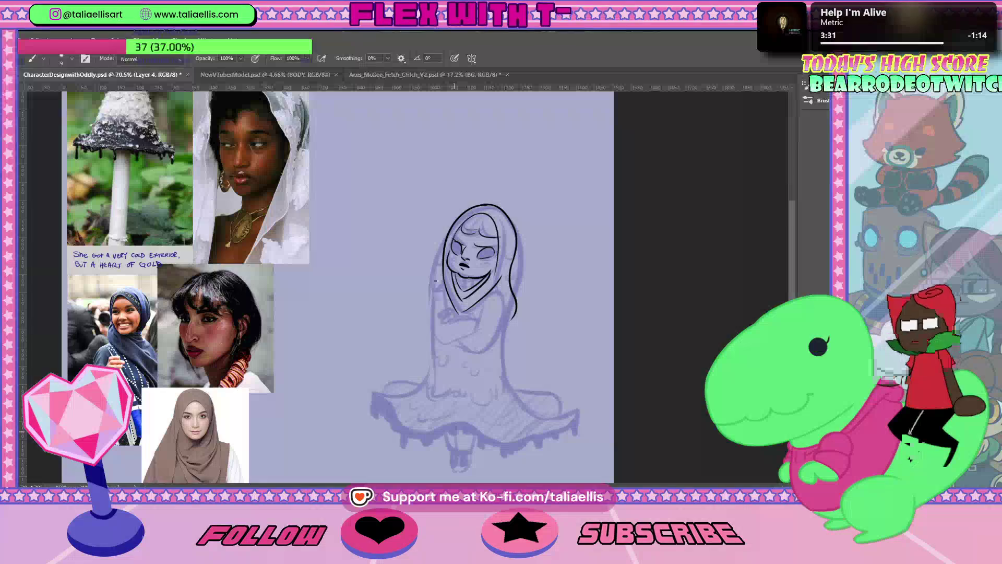
{"action": "left_click_drag", "start_coordinate": [444, 247], "coordinate": [434, 327]}
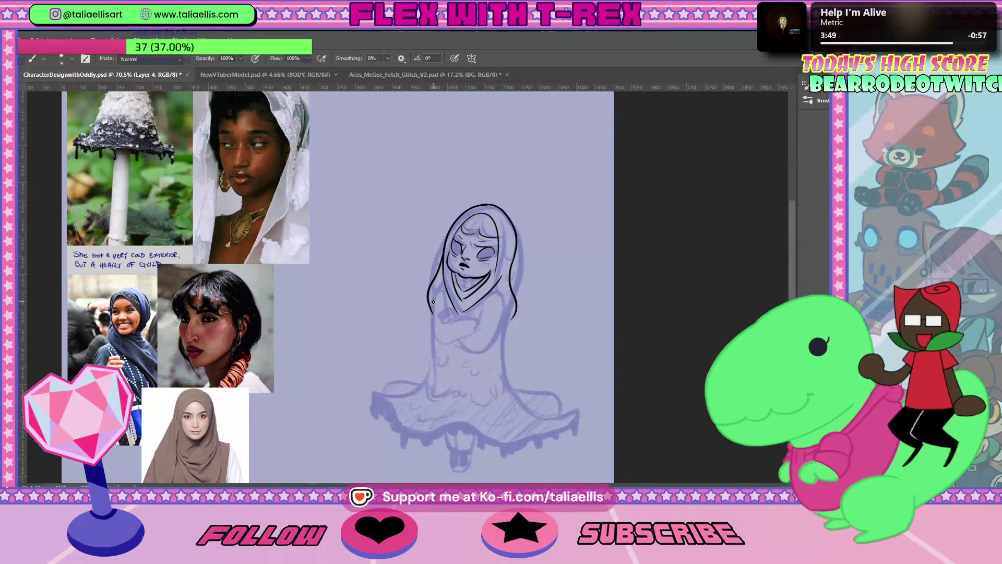
Step: Ink the hijab's left outline from the head down toward the skirt
{"action": "key", "text": "ctrl+z"}
{"action": "key", "text": "ctrl+z"}
{"action": "left_click_drag", "start_coordinate": [430, 310], "coordinate": [483, 347]}
{"action": "key", "text": "e"}
{"action": "key", "text": "b"}
{"action": "left_click_drag", "start_coordinate": [437, 294], "coordinate": [433, 317]}
{"action": "key", "text": "e"}
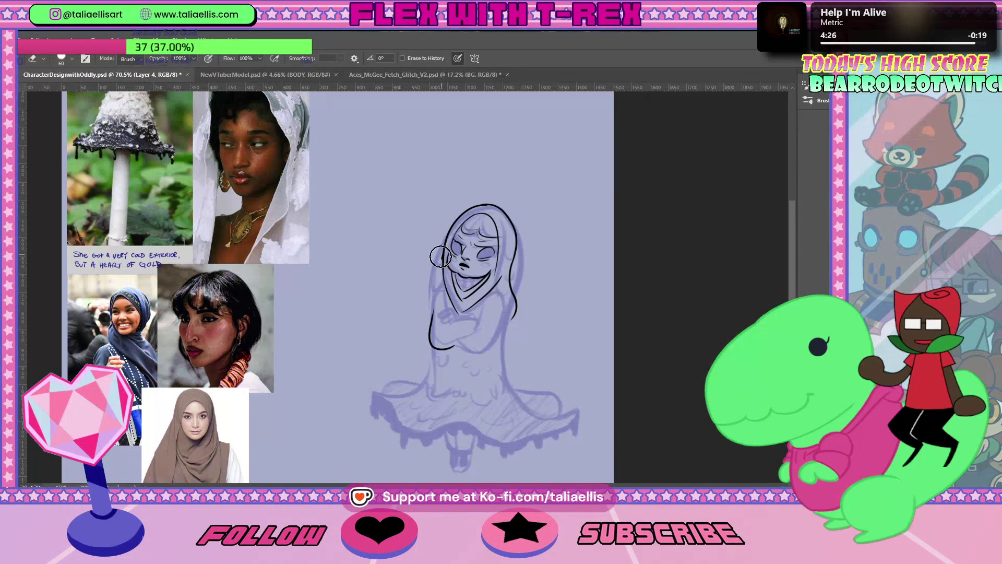
{"action": "key", "text": "b"}
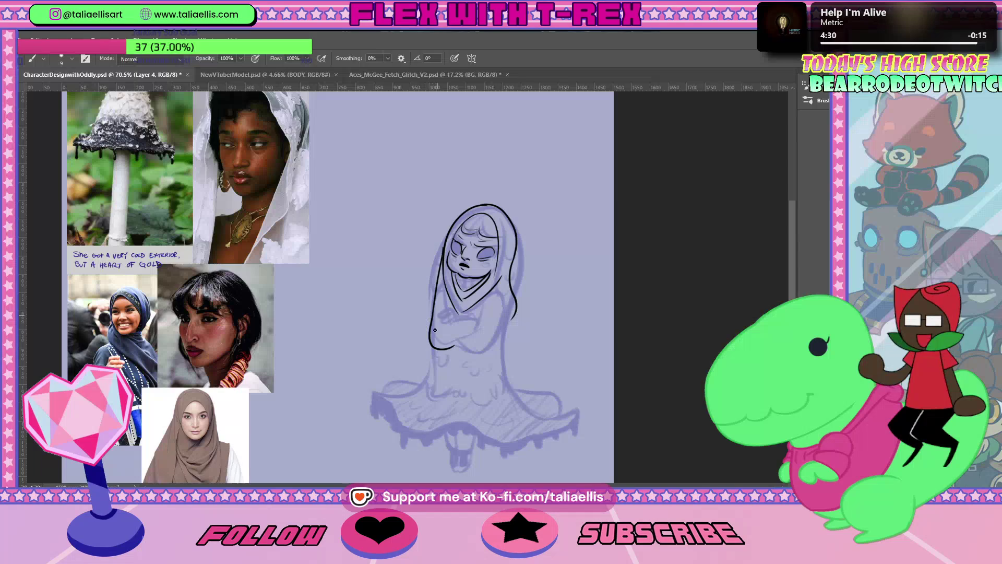
{"action": "left_click_drag", "start_coordinate": [428, 340], "coordinate": [396, 397]}
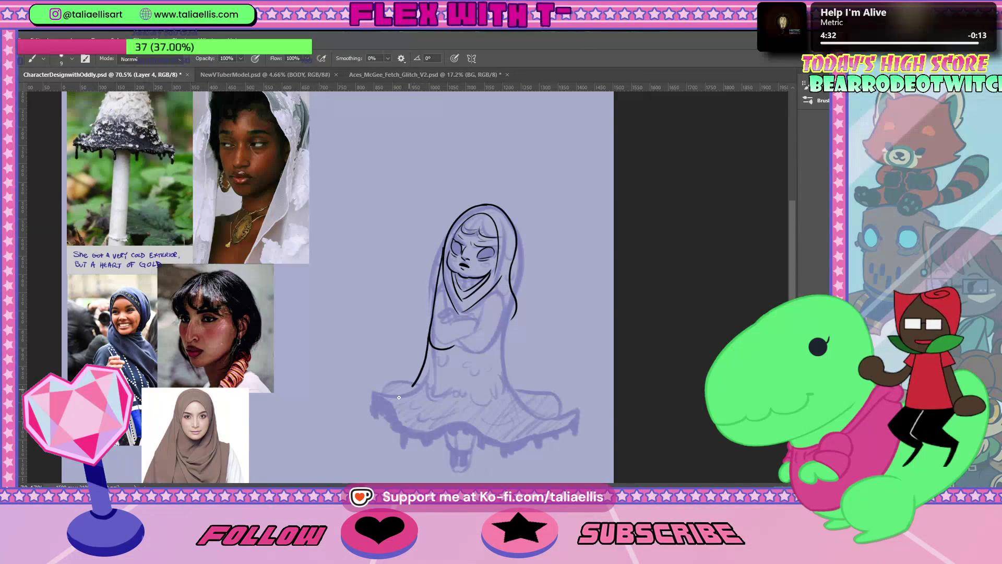
{"action": "left_click_drag", "start_coordinate": [430, 341], "coordinate": [383, 395]}
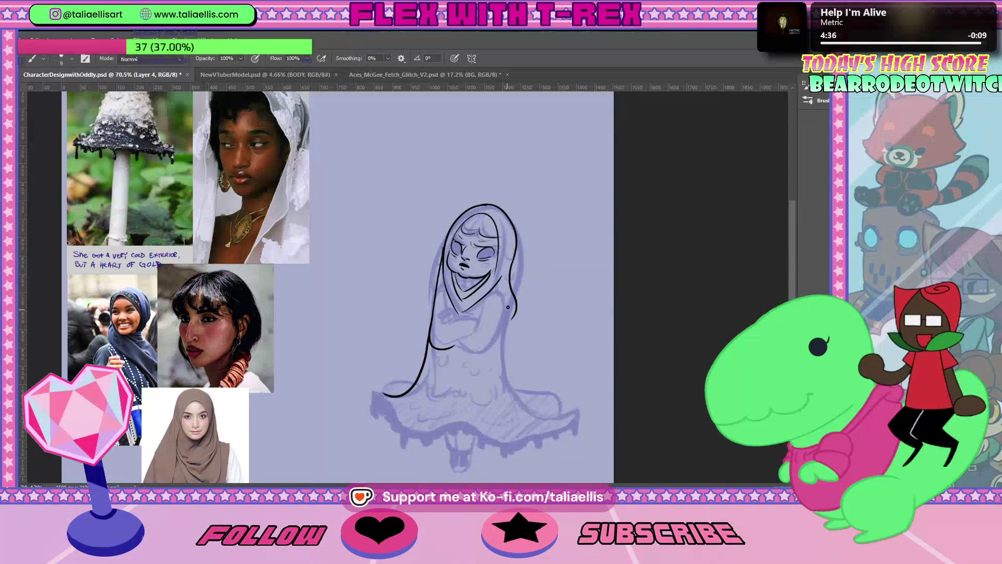
Step: Redraw the hijab's right outline in one long line down the side
{"action": "key", "text": "e"}
{"action": "left_click_drag", "start_coordinate": [513, 259], "coordinate": [514, 320]}
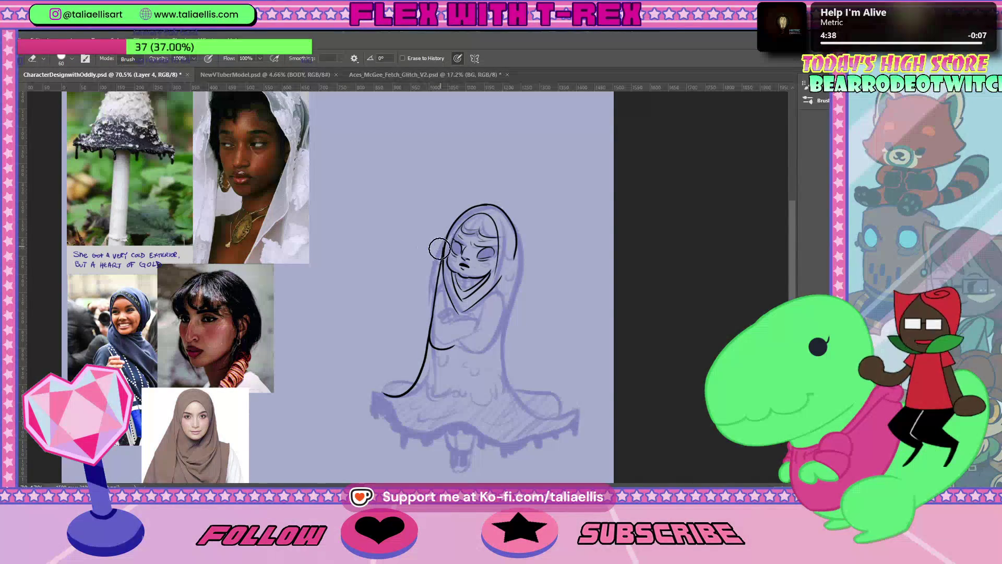
{"action": "key", "text": "b"}
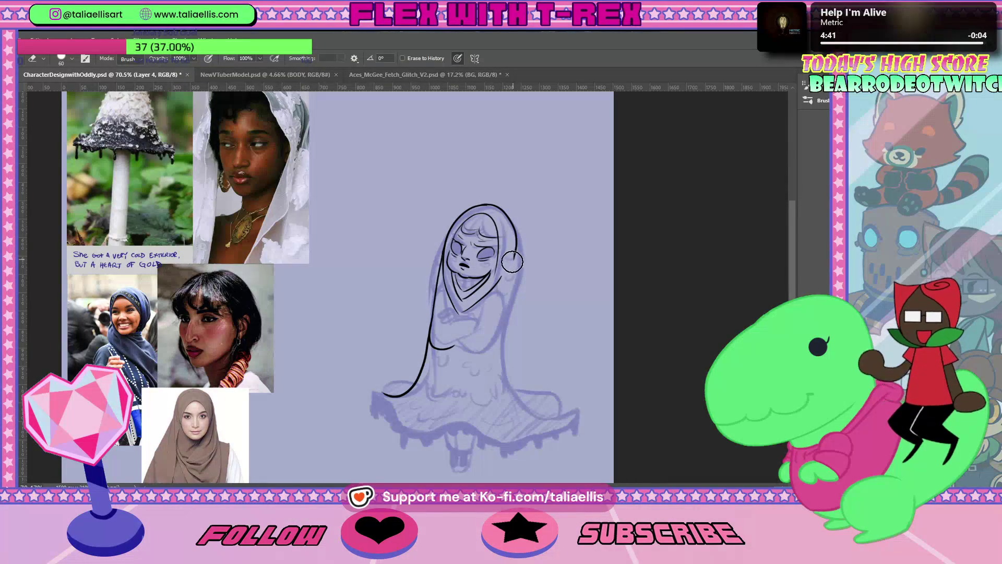
{"action": "left_click_drag", "start_coordinate": [516, 258], "coordinate": [506, 355]}
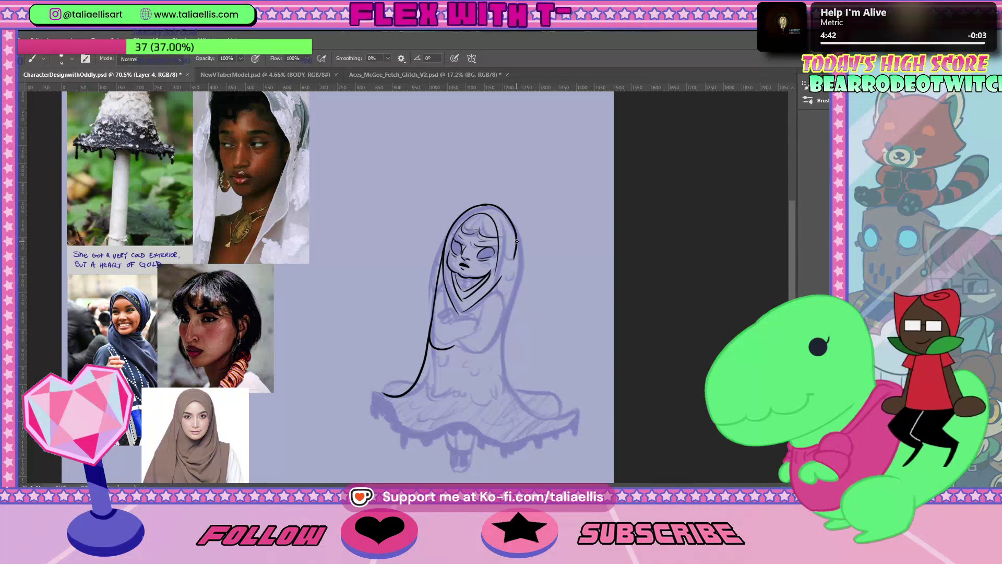
{"action": "key", "text": "ctrl+z"}
{"action": "left_click_drag", "start_coordinate": [516, 245], "coordinate": [546, 426]}
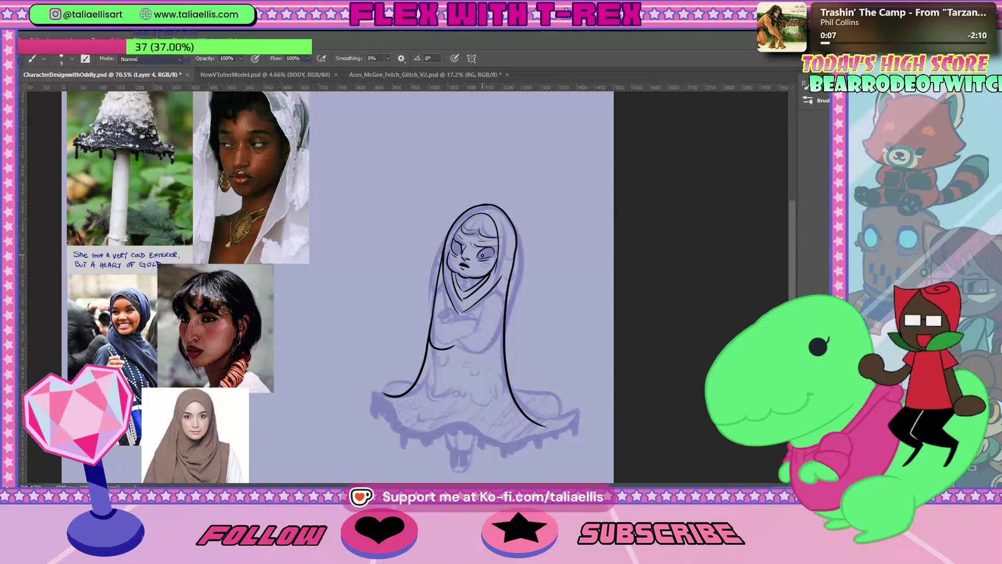
Step: Zoom in on the face, shrink the eraser to 15, and redo the right eye's closed-lid line
{"action": "key", "text": "z"}
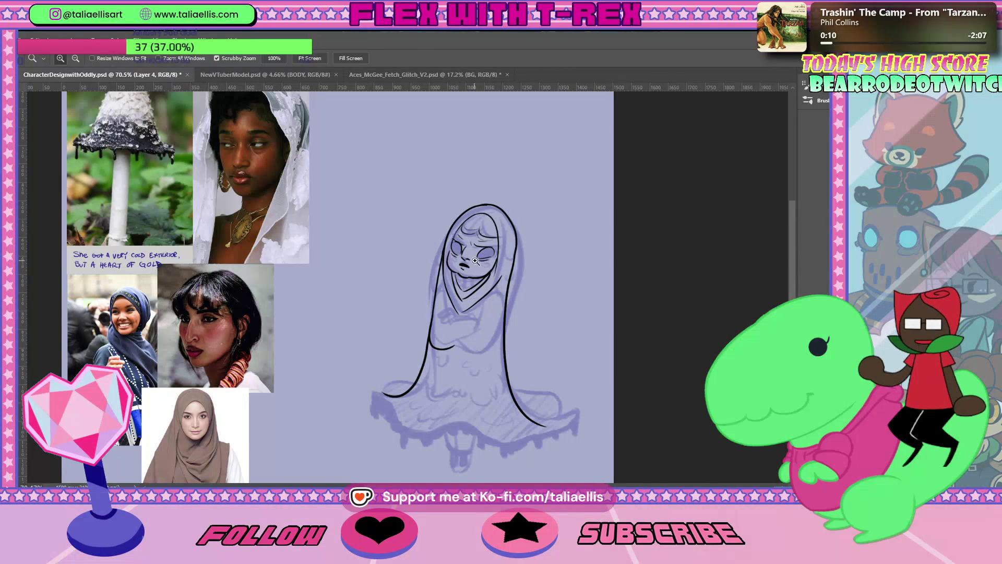
{"action": "left_click_drag", "start_coordinate": [472, 261], "coordinate": [444, 249]}
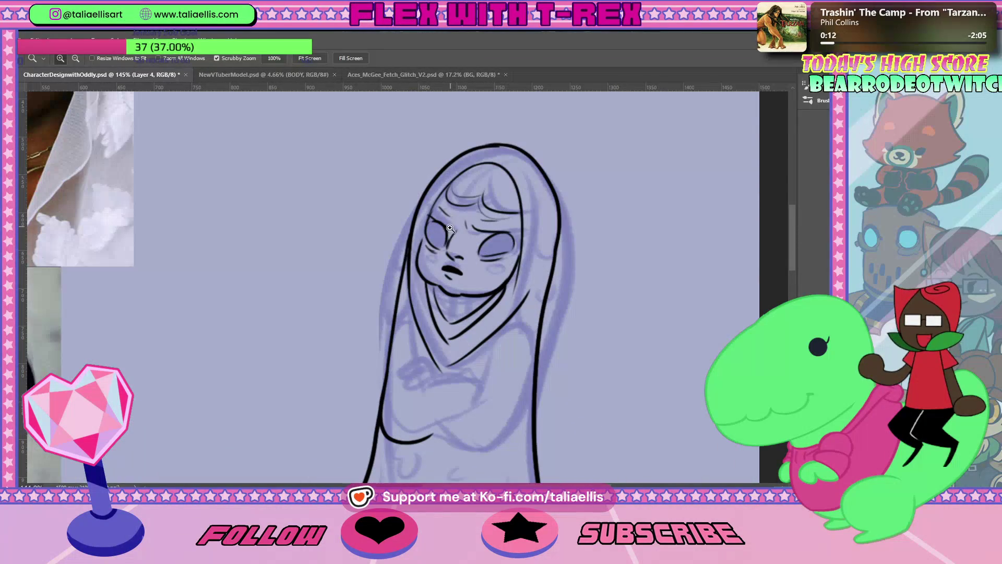
{"action": "key", "text": "e"}
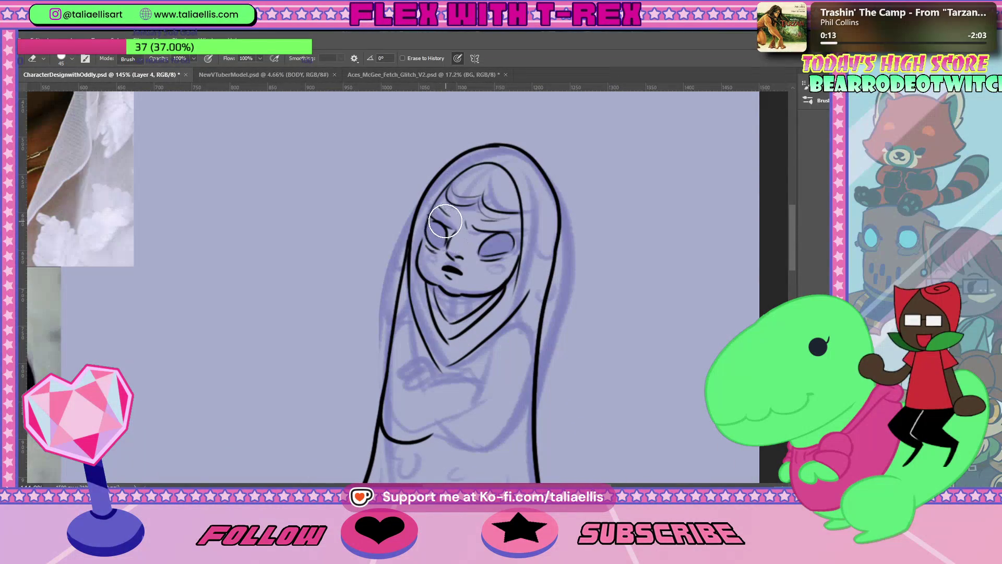
{"action": "key", "text": "bracketleft"}
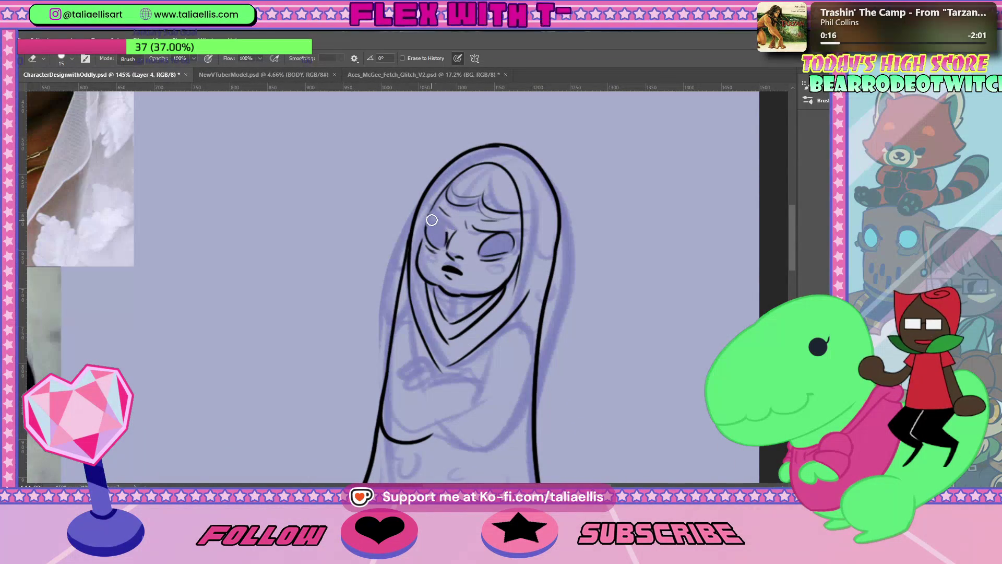
{"action": "key", "text": "b"}
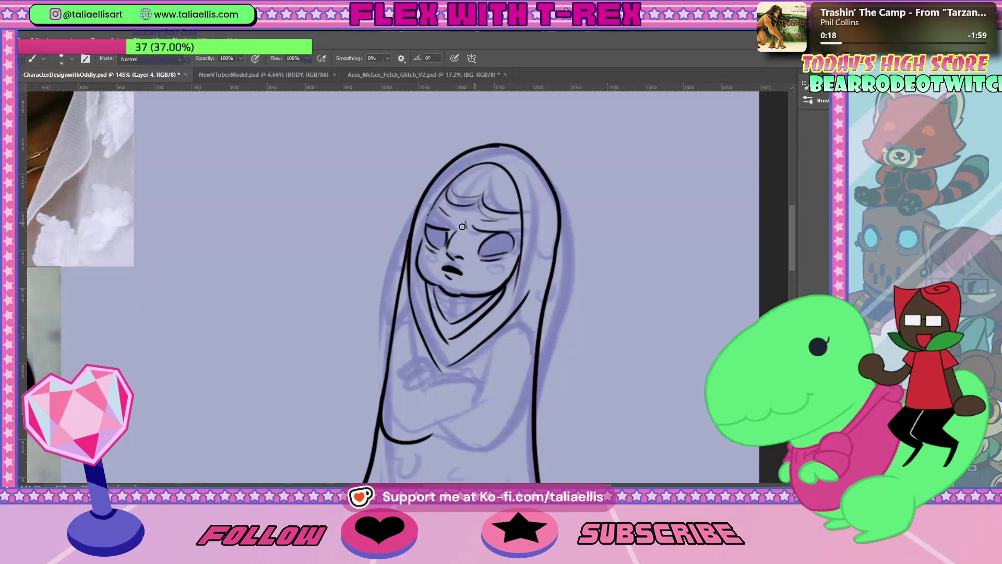
{"action": "key", "text": "e"}
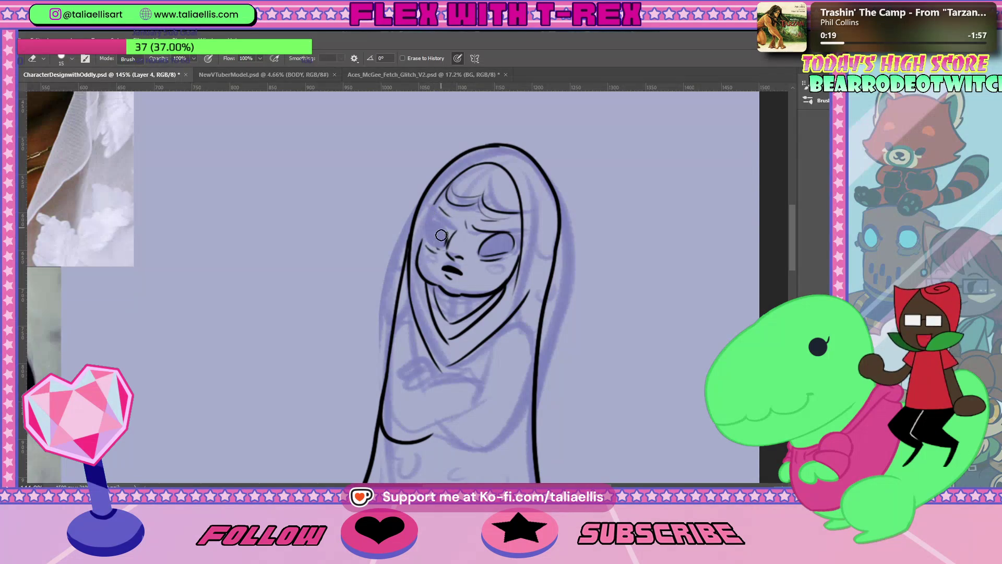
{"action": "key", "text": "b"}
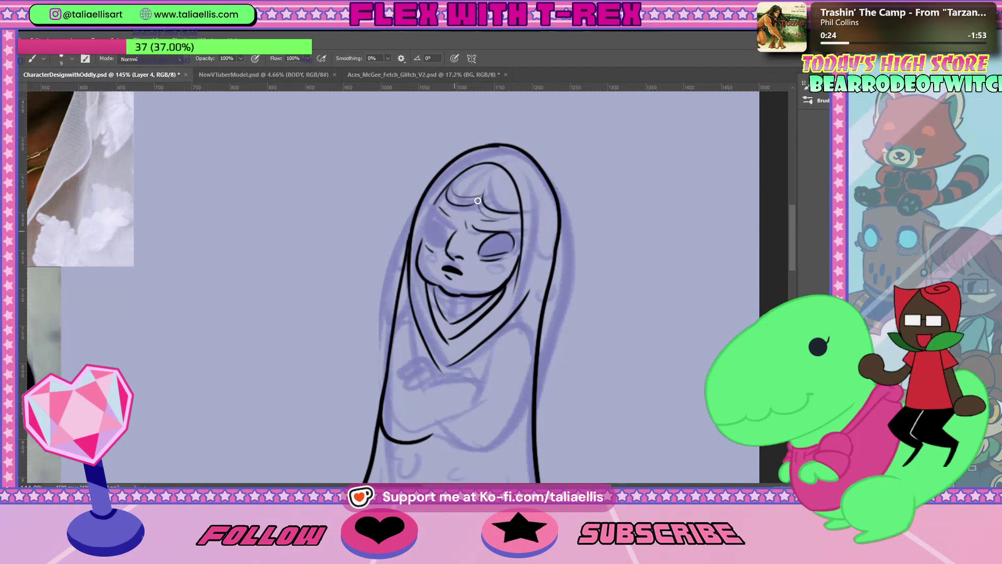
{"action": "key", "text": "e"}
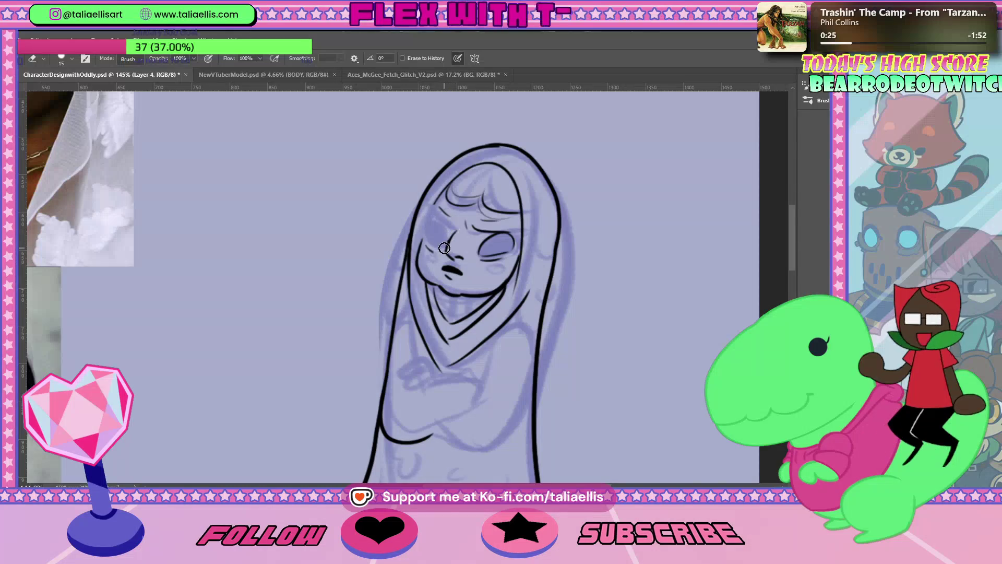
{"action": "key", "text": "b"}
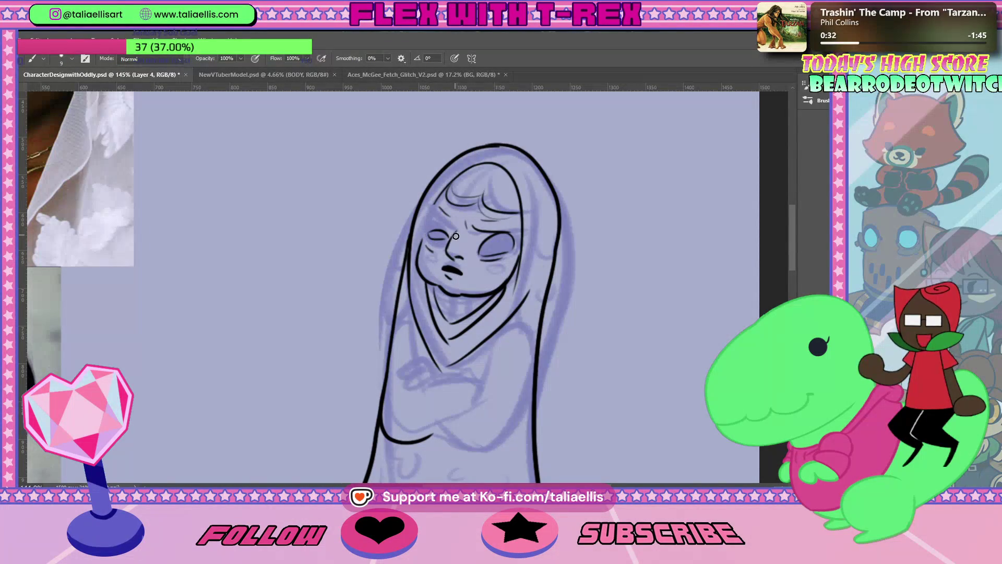
{"action": "key", "text": "e"}
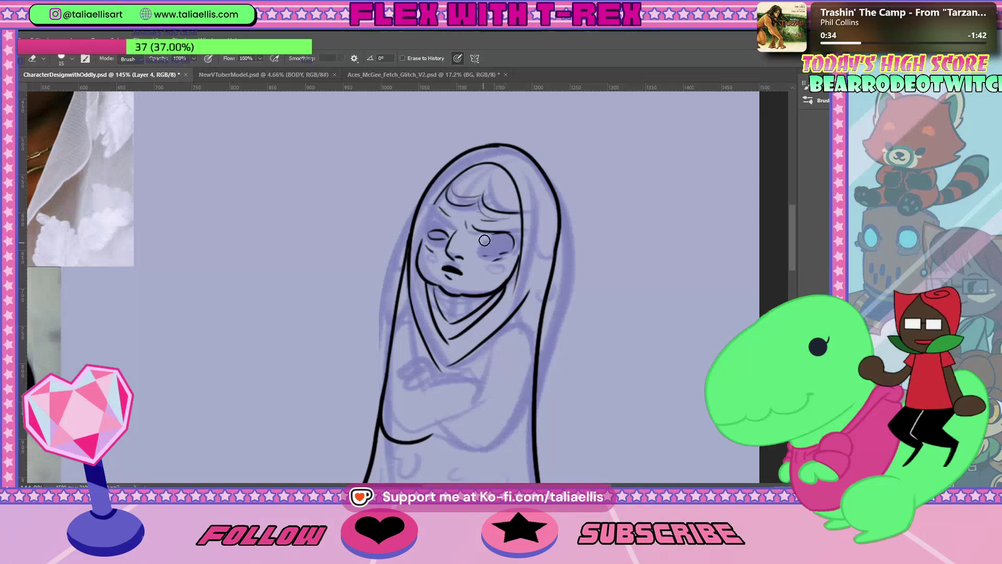
{"action": "left_click_drag", "start_coordinate": [511, 236], "coordinate": [484, 231]}
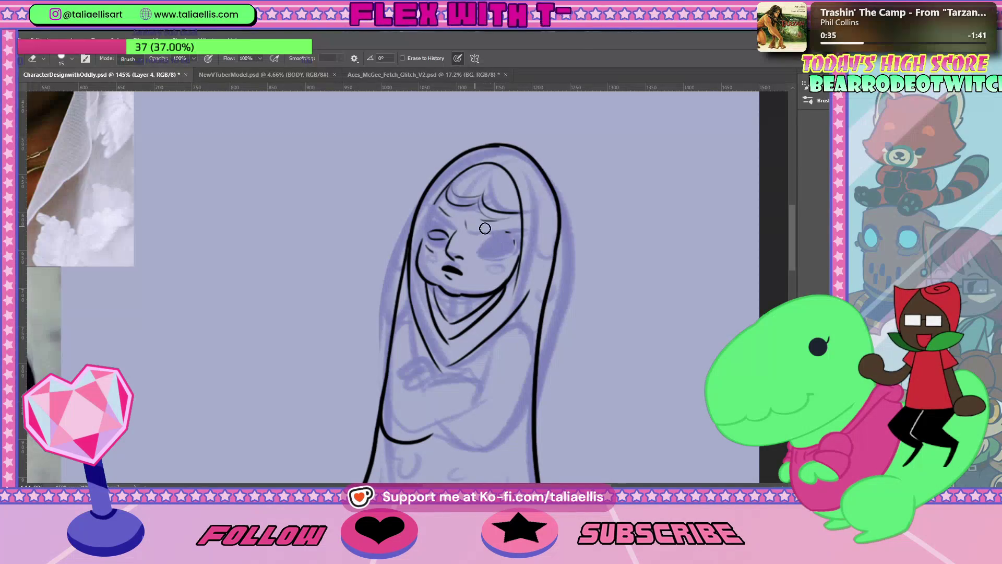
{"action": "key", "text": "b"}
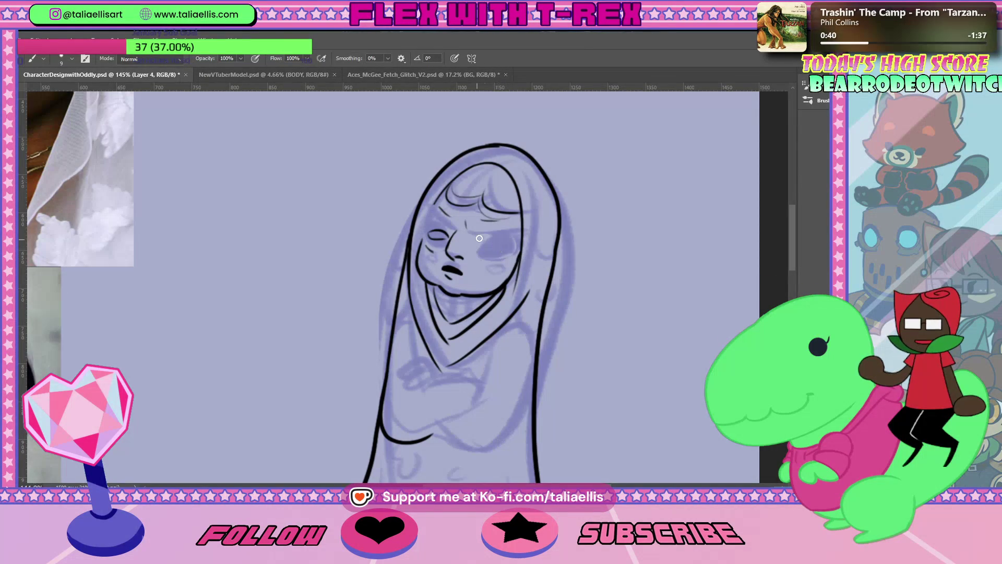
{"action": "left_click_drag", "start_coordinate": [500, 248], "coordinate": [482, 242]}
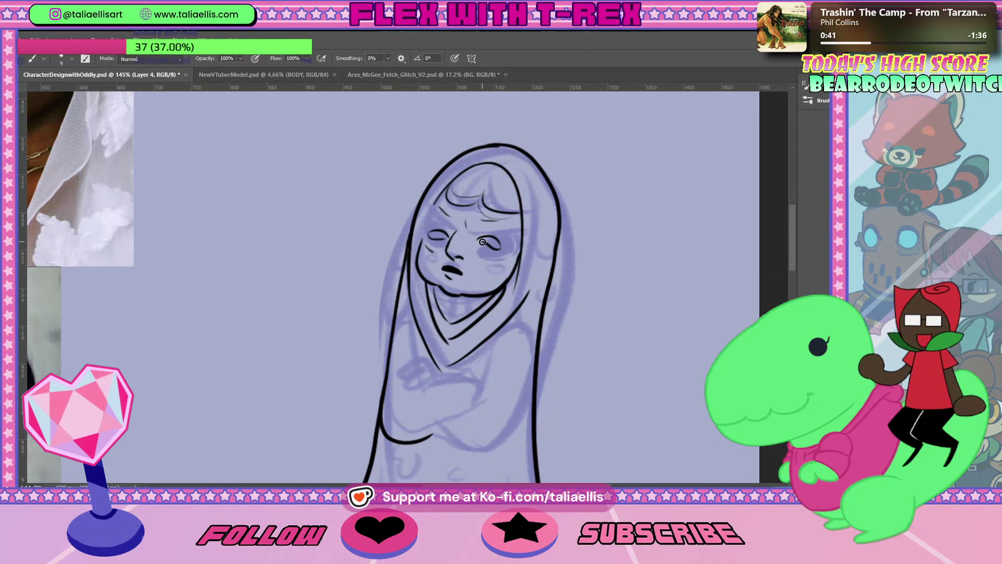
Step: Ink the scowling brow lines above the right and left eyes
{"action": "key", "text": "e"}
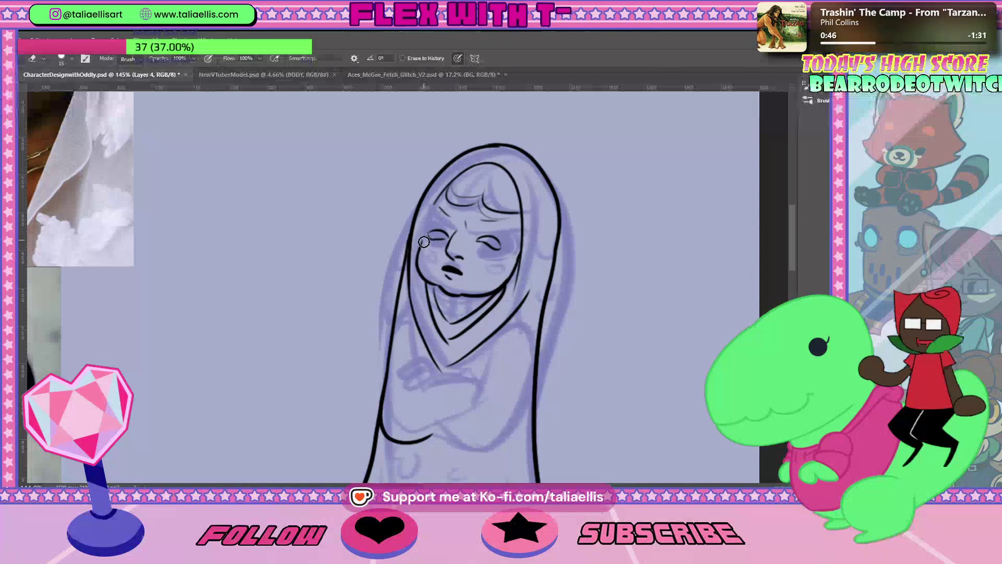
{"action": "left_click_drag", "start_coordinate": [427, 241], "coordinate": [447, 236]}
{"action": "key", "text": "b"}
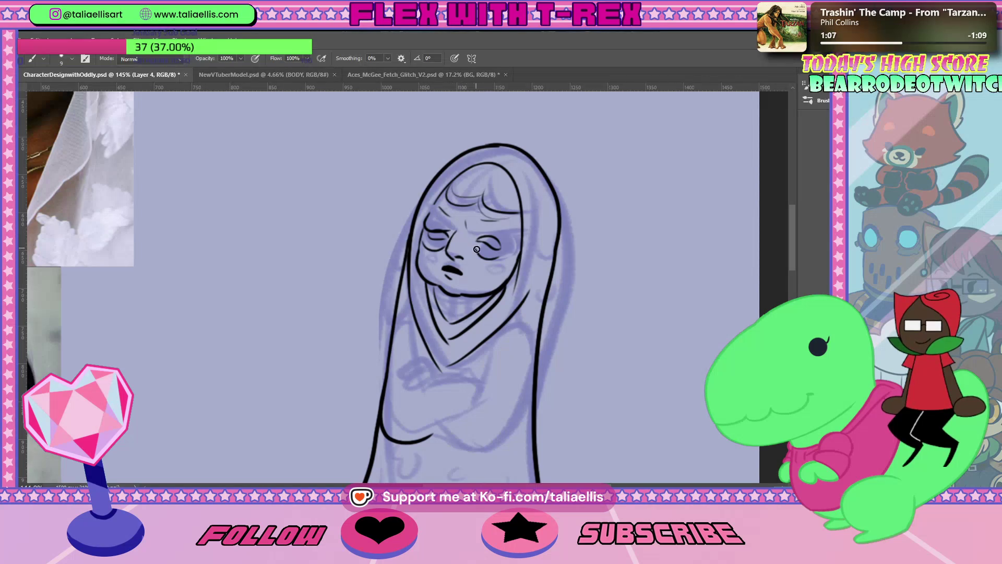
{"action": "left_click_drag", "start_coordinate": [465, 224], "coordinate": [502, 233]}
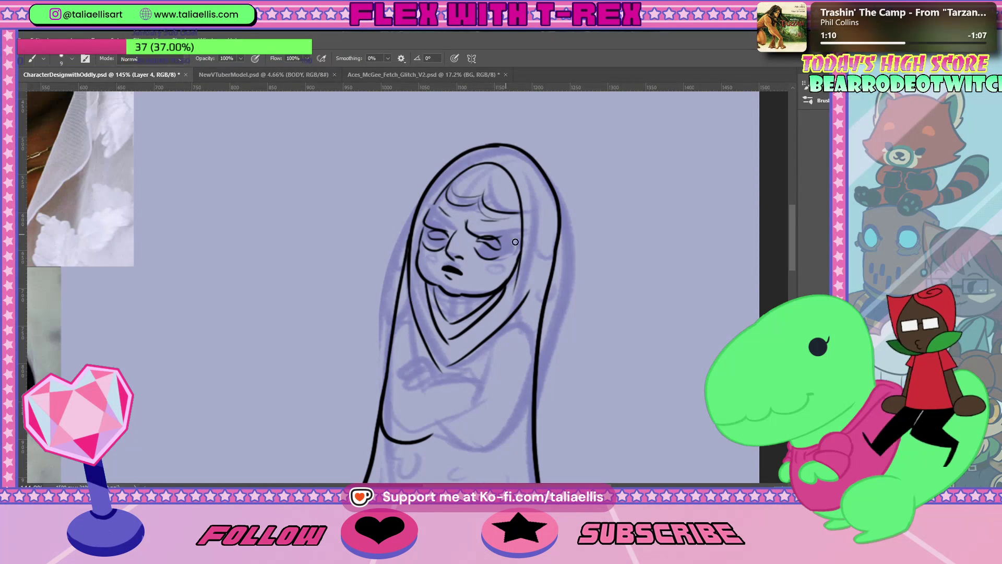
{"action": "key", "text": "e"}
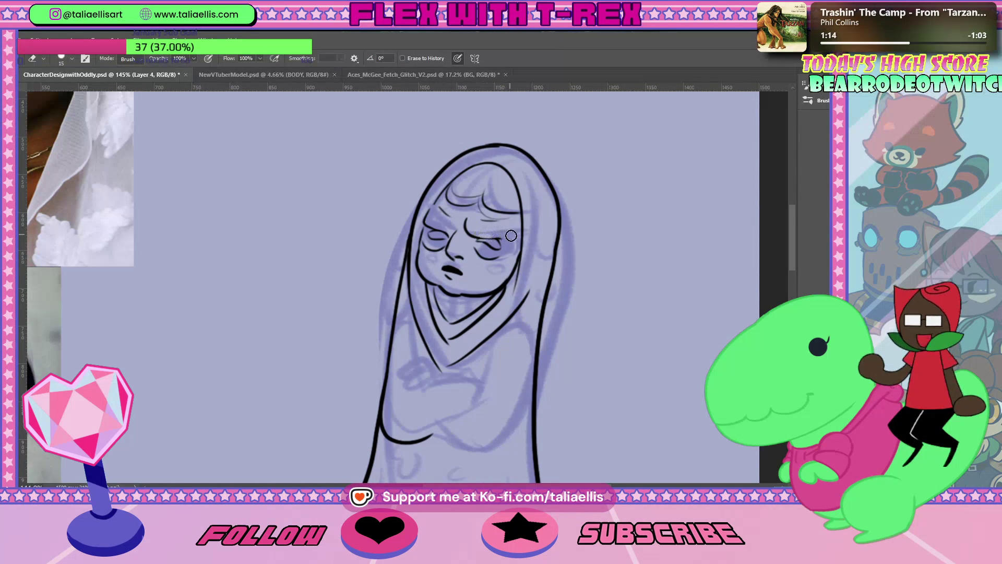
{"action": "key", "text": "b"}
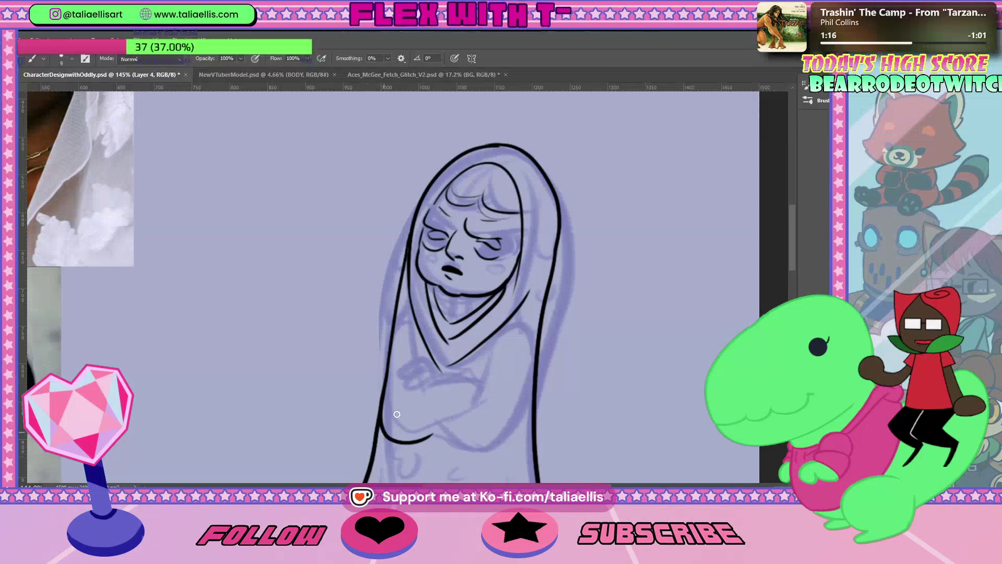
{"action": "key", "text": "ctrl+z"}
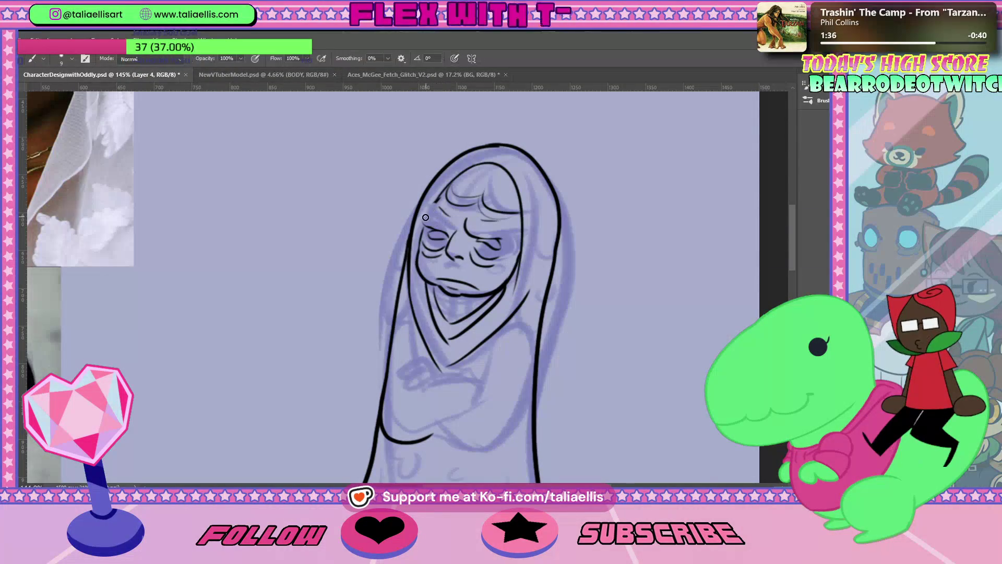
{"action": "left_click_drag", "start_coordinate": [423, 224], "coordinate": [437, 220]}
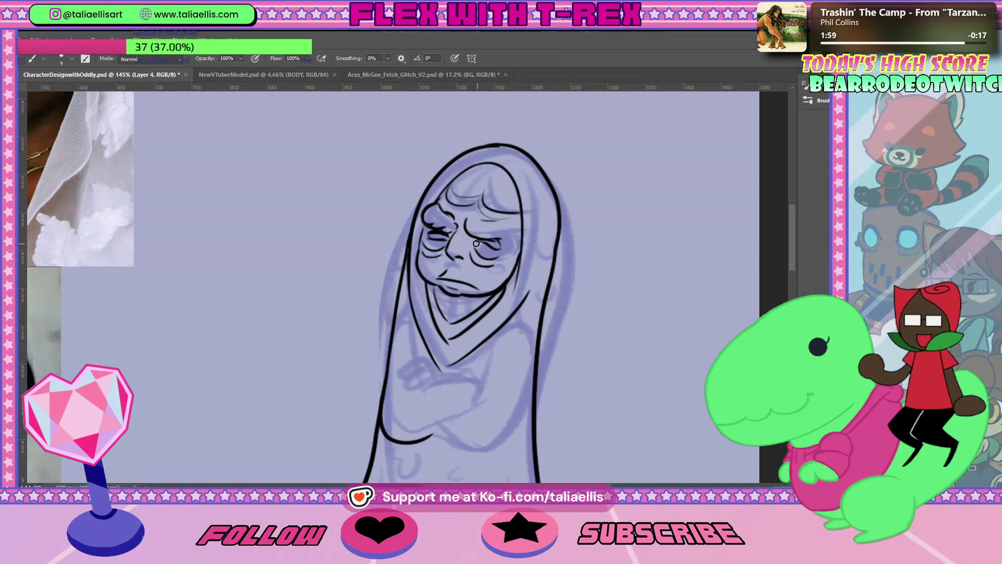
Step: Erase stray forehead lines and ink the left eye's eyelid line
{"action": "key", "text": "e"}
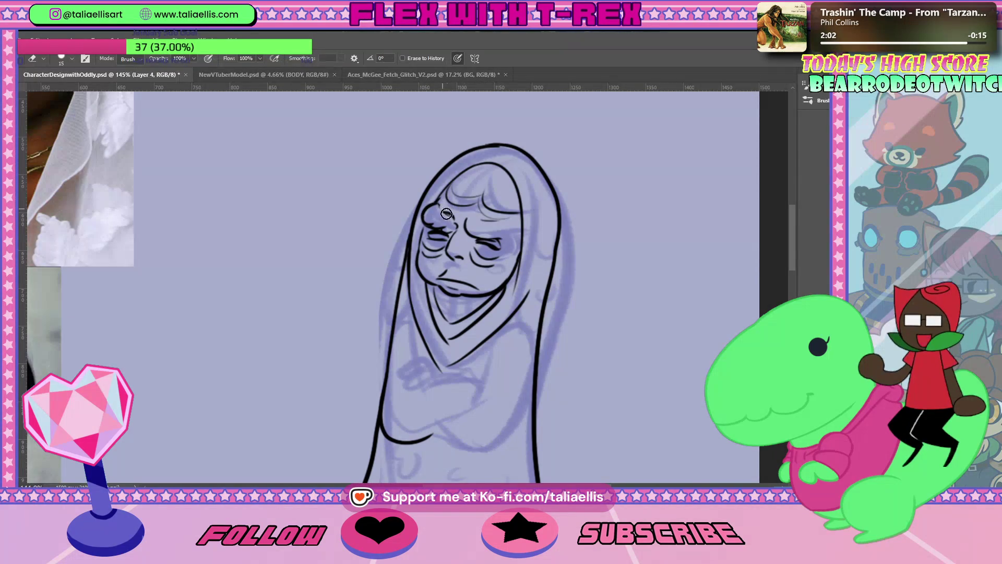
{"action": "left_click_drag", "start_coordinate": [454, 214], "coordinate": [439, 208]}
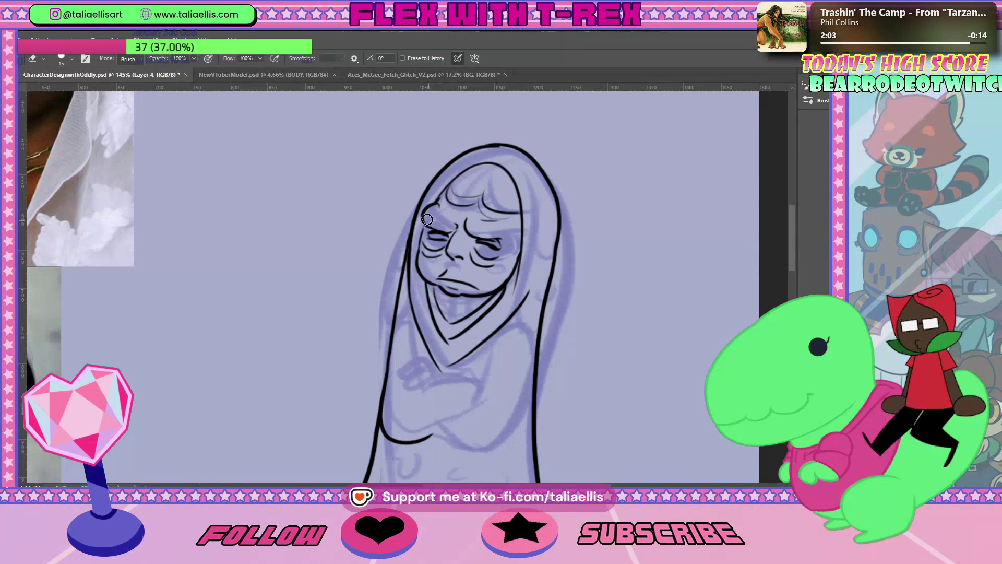
{"action": "key", "text": "b"}
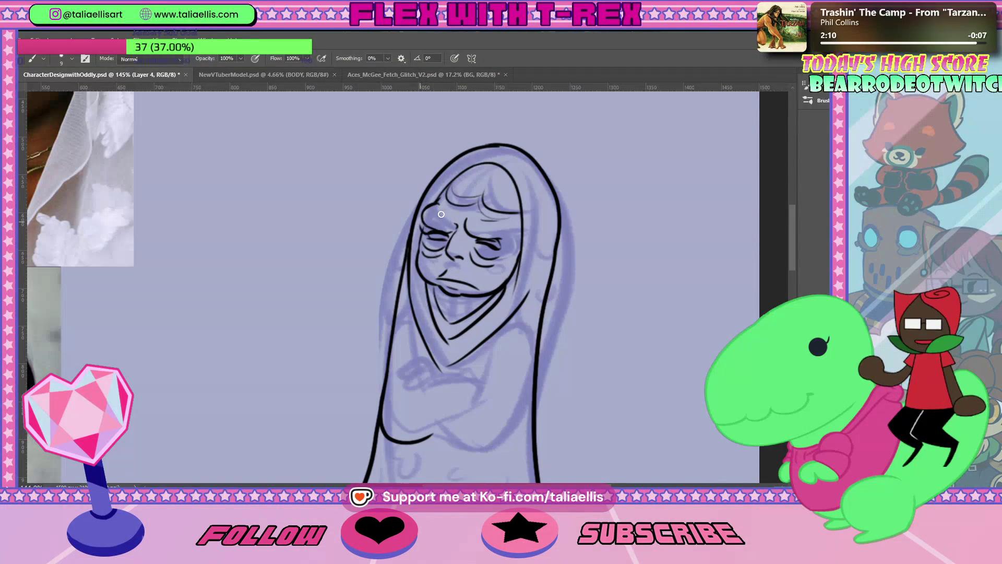
{"action": "left_click_drag", "start_coordinate": [434, 236], "coordinate": [417, 230]}
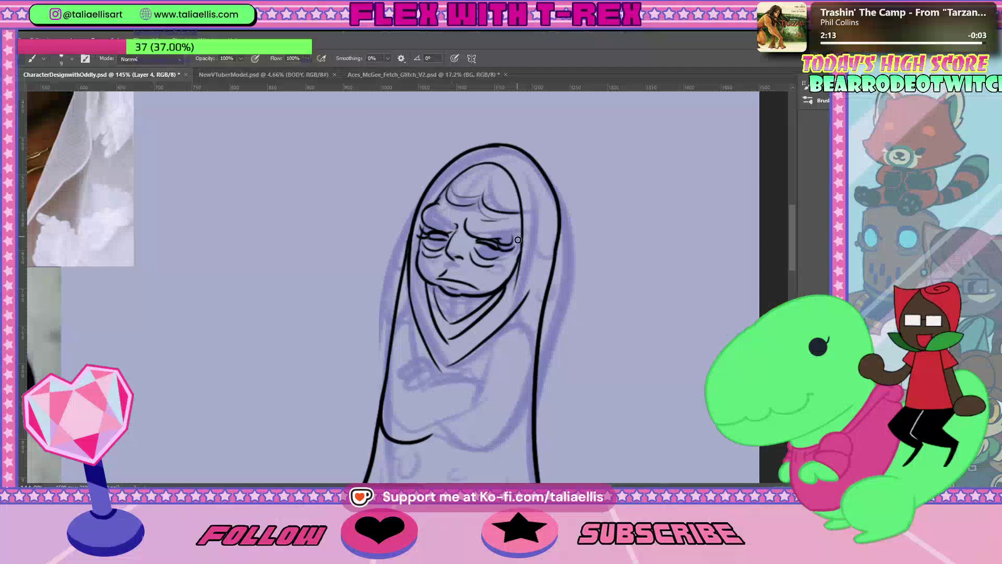
{"action": "key", "text": "e"}
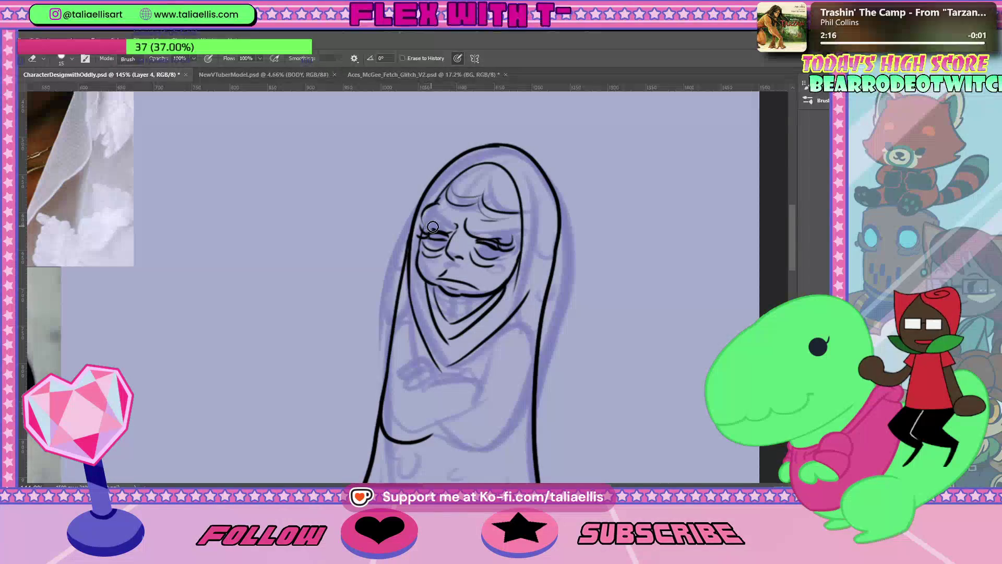
{"action": "key", "text": "b"}
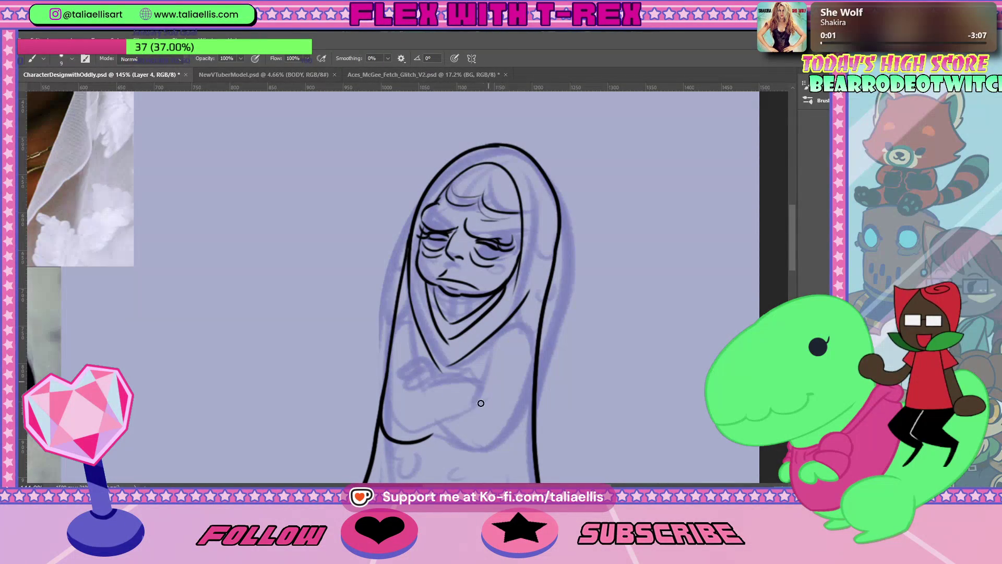
{"action": "key", "text": "ctrl+minus"}
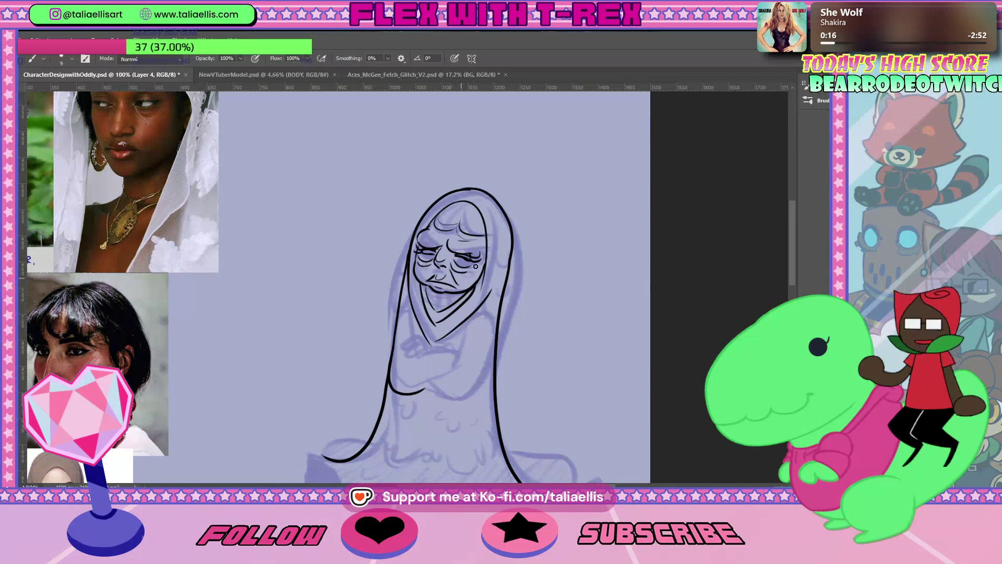
Step: Add a short ink line to the scowling face
{"action": "left_click_drag", "start_coordinate": [447, 218], "coordinate": [472, 212]}
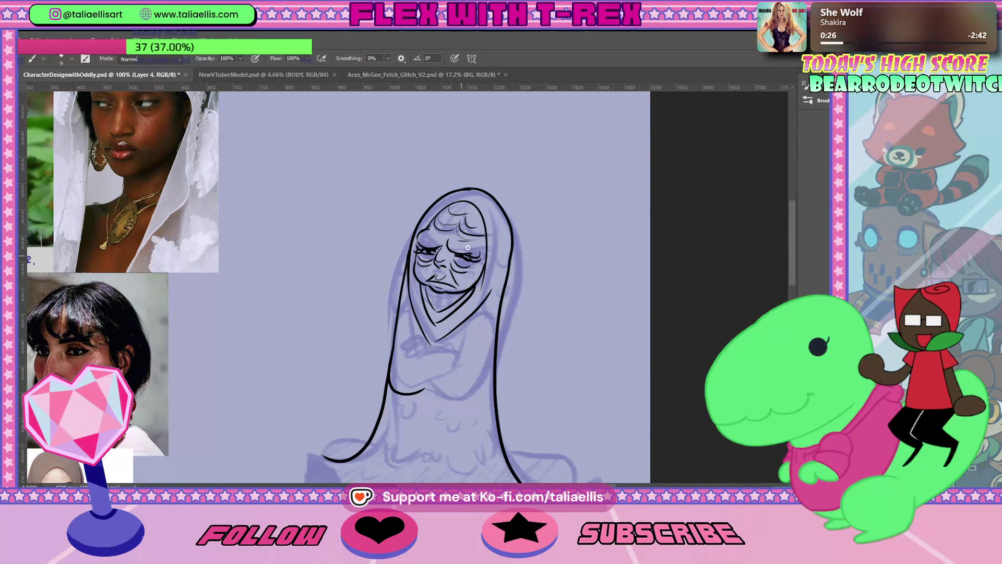
{"action": "key", "text": "r"}
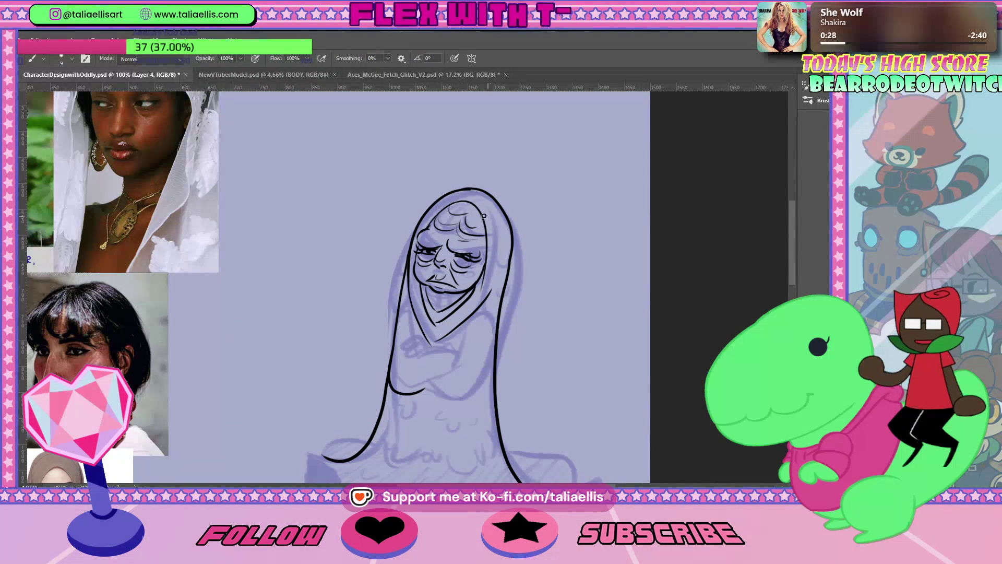
{"action": "key", "text": "e"}
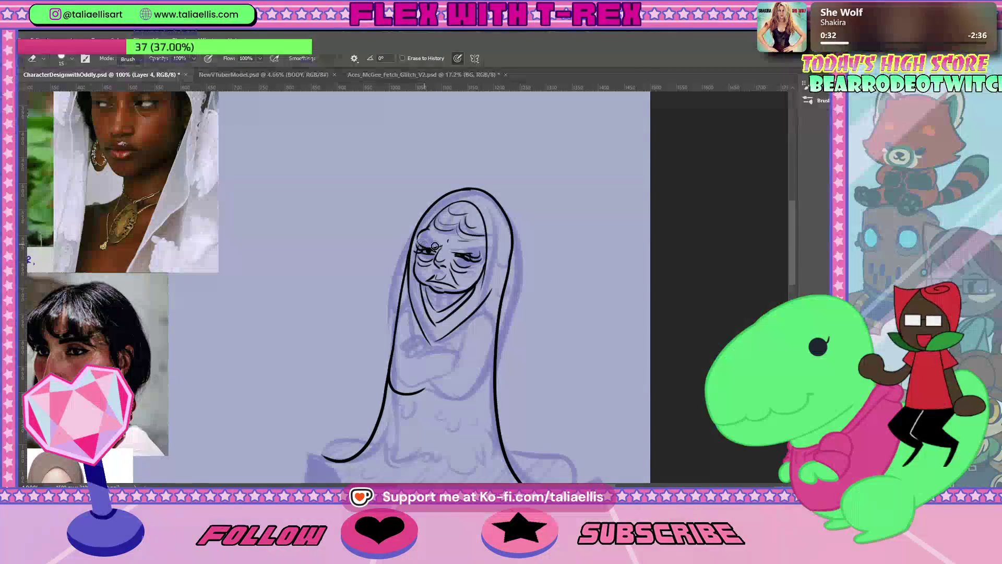
{"action": "key", "text": "b"}
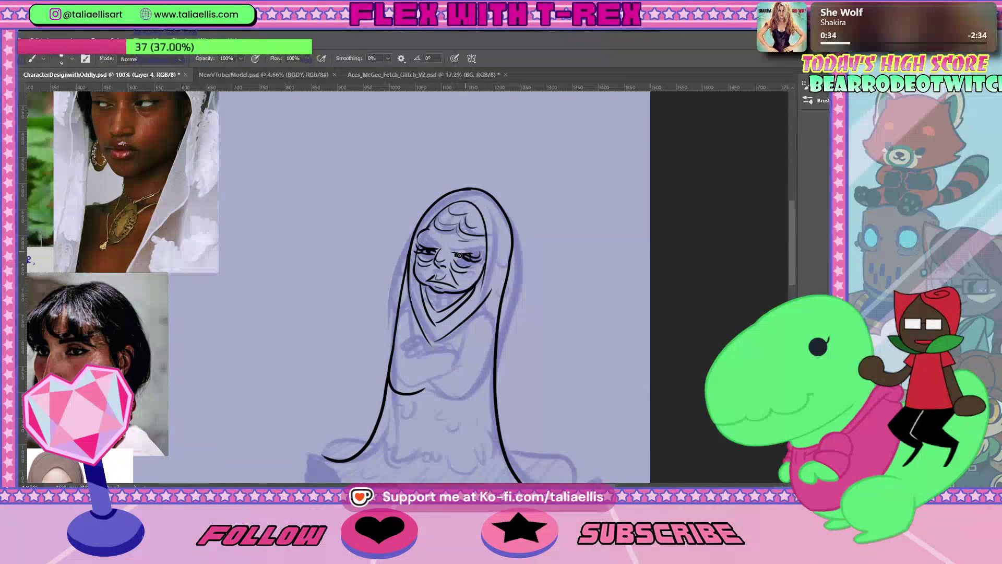
{"action": "key", "text": "e"}
{"action": "key", "text": "b"}
{"action": "key", "text": "e"}
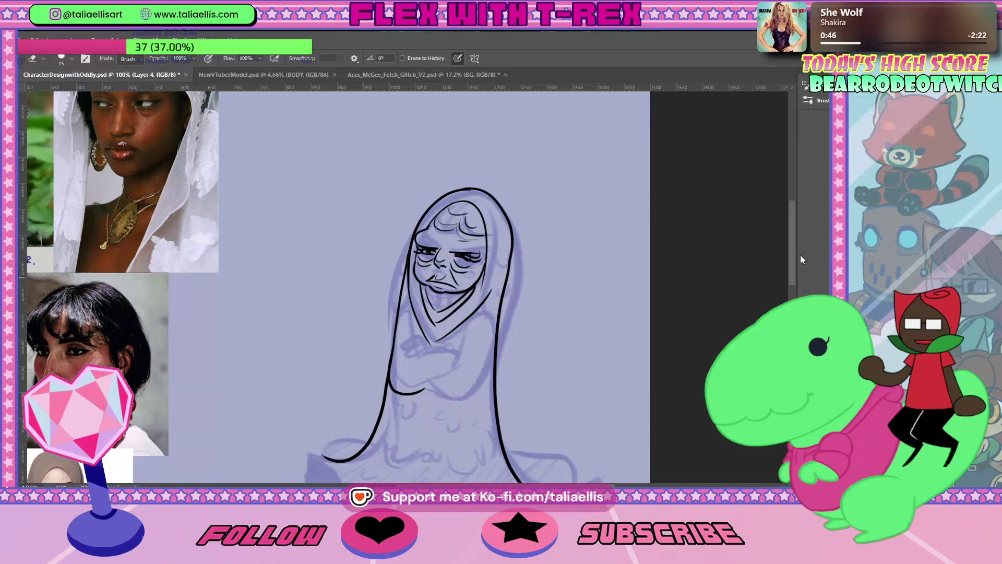
{"action": "key", "text": "b"}
Step: Scroll down and ink the curved left edge of the skirt hem
{"action": "left_click_drag", "start_coordinate": [791, 256], "coordinate": [791, 293]}
{"action": "mouse_move", "coordinate": [365, 276]}
{"action": "left_mouse_down"}
{"action": "mouse_move", "coordinate": [321, 290]}
{"action": "mouse_move", "coordinate": [332, 296]}
{"action": "mouse_move", "coordinate": [315, 278]}
{"action": "mouse_move", "coordinate": [308, 295]}
{"action": "left_mouse_up"}
{"action": "key", "text": "ctrl+z"}
{"action": "key", "text": "ctrl+z"}
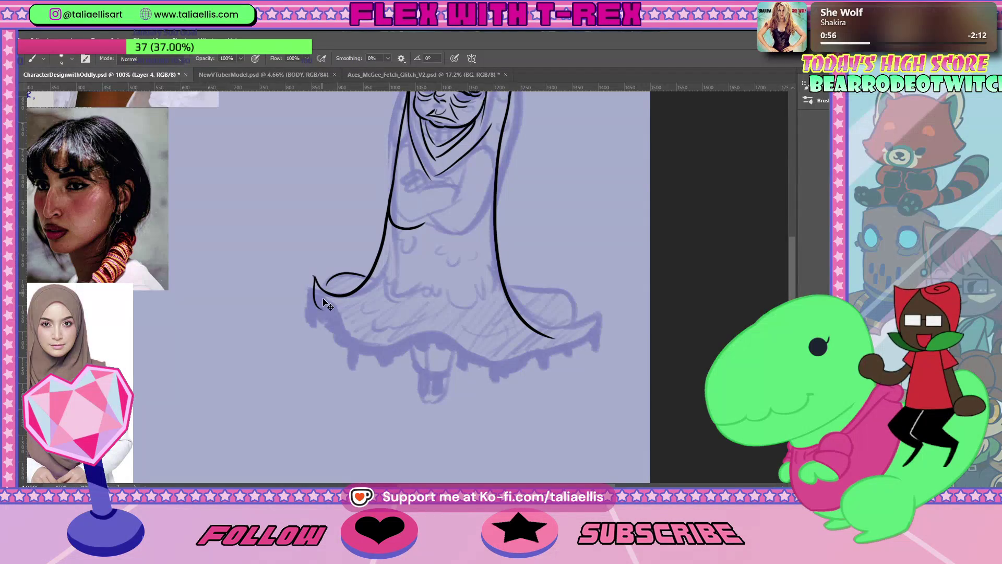
Step: Ink the skirt's bottom hem line and the curved fold at its right end
{"action": "left_click_drag", "start_coordinate": [313, 296], "coordinate": [334, 305]}
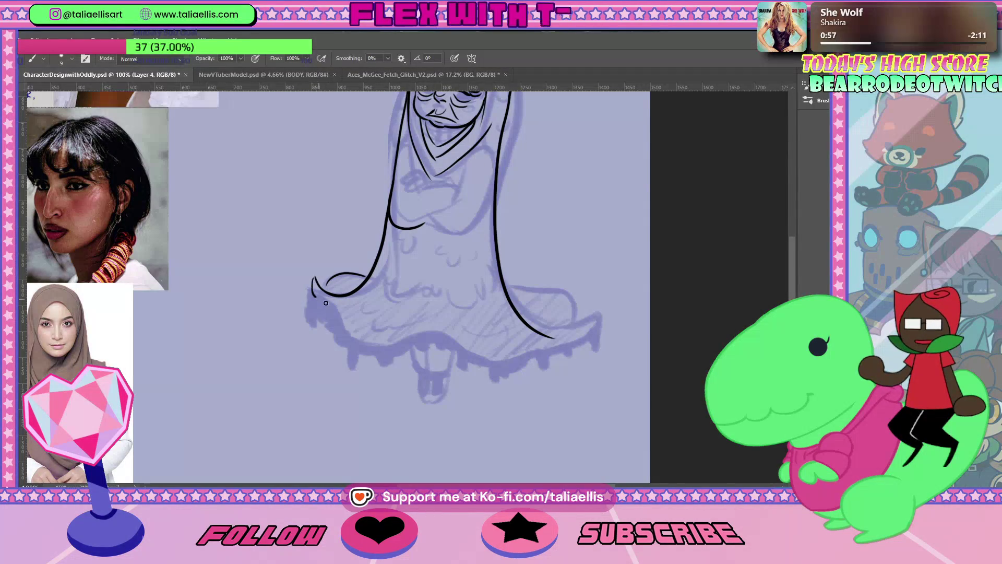
{"action": "key", "text": "ctrl+z"}
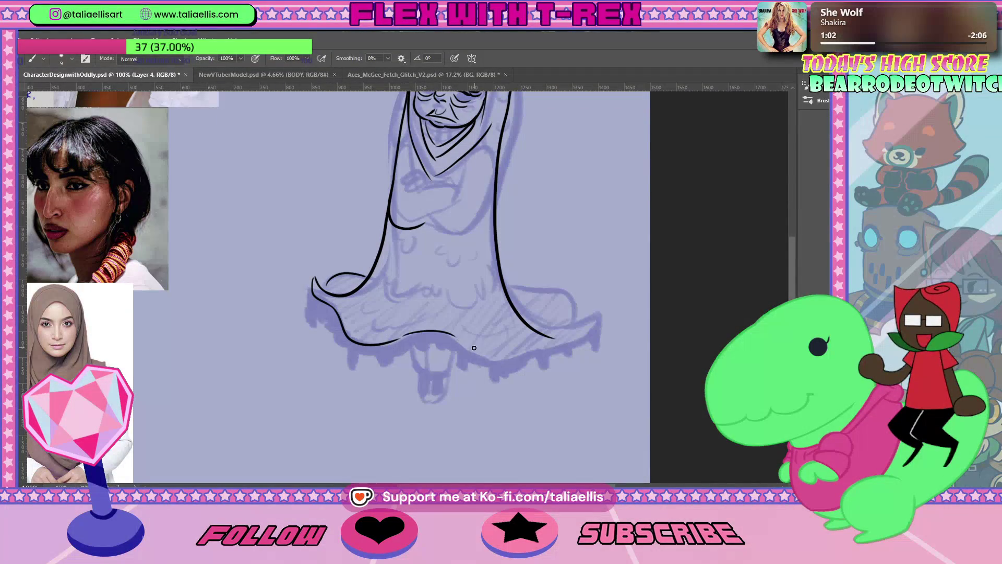
{"action": "left_click_drag", "start_coordinate": [457, 337], "coordinate": [602, 320]}
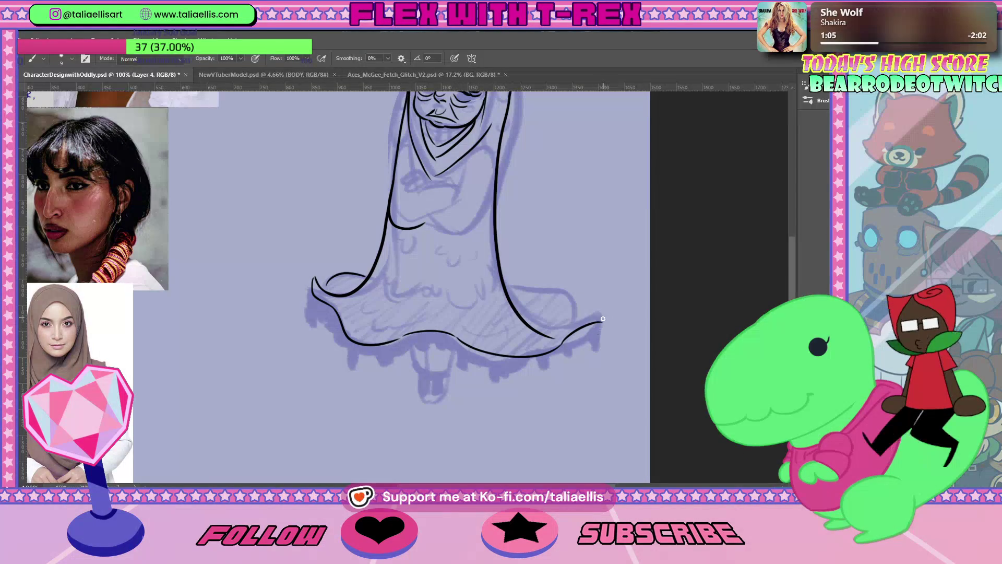
{"action": "key", "text": "ctrl+z"}
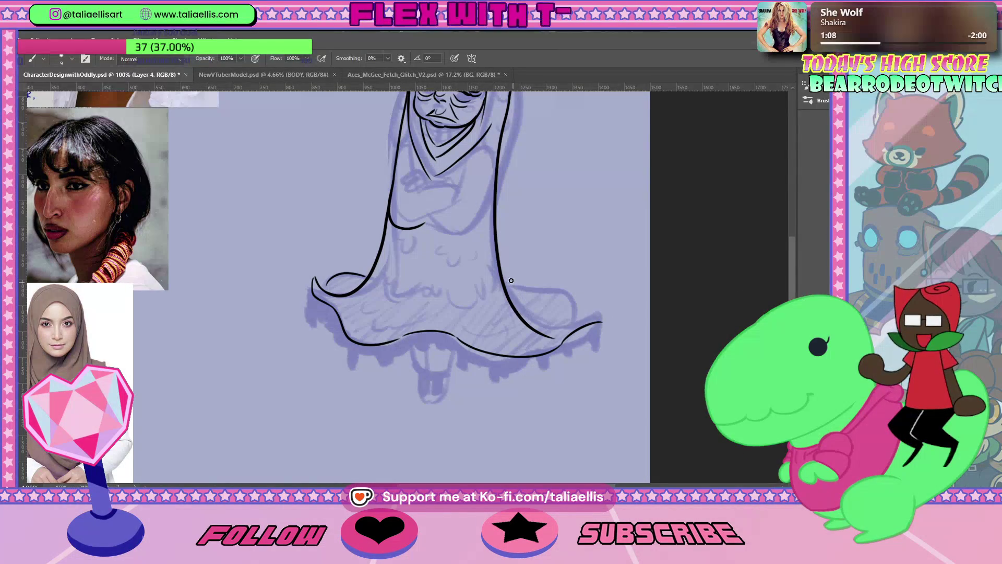
{"action": "left_click_drag", "start_coordinate": [504, 276], "coordinate": [561, 317]}
{"action": "left_click_drag", "start_coordinate": [505, 278], "coordinate": [567, 317]}
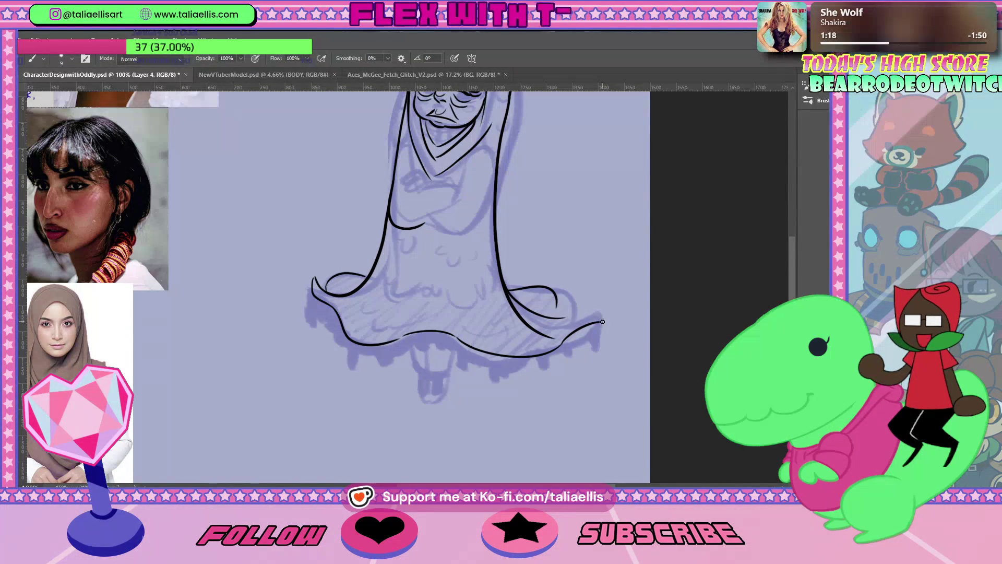
{"action": "left_click_drag", "start_coordinate": [566, 317], "coordinate": [602, 319]}
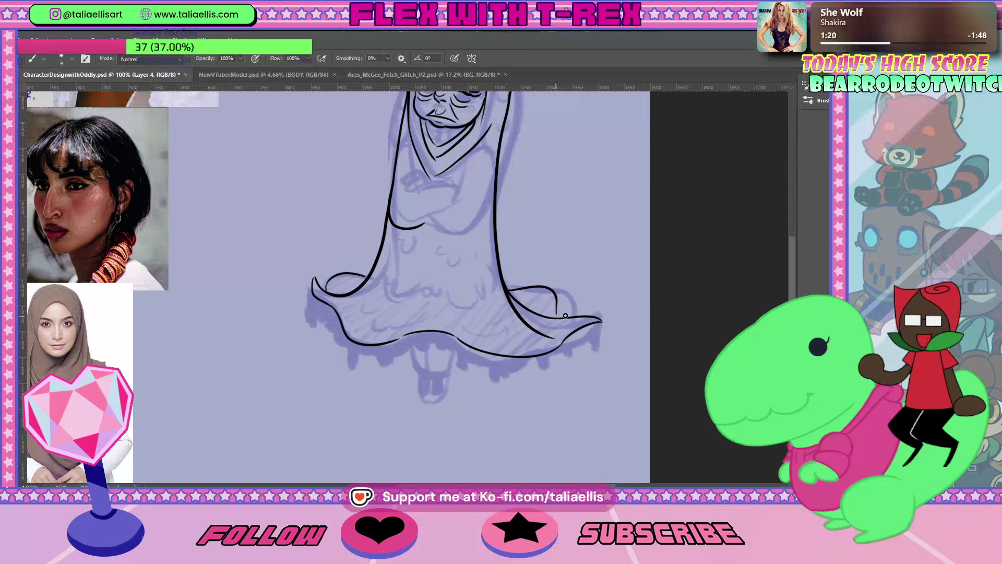
{"action": "left_click_drag", "start_coordinate": [554, 294], "coordinate": [567, 315]}
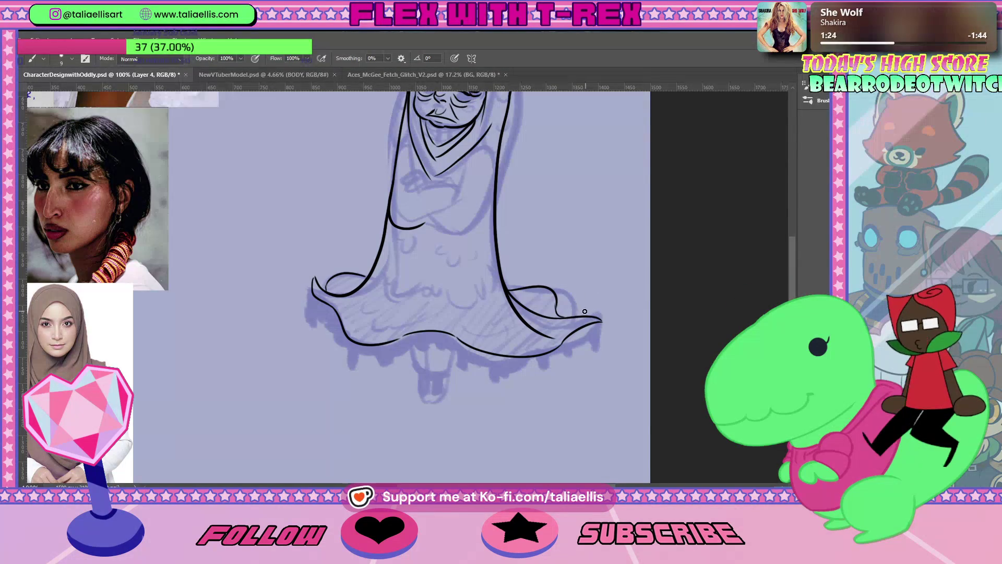
Step: Ink the hem's left edge with a curl joining the bottom line
{"action": "left_click_drag", "start_coordinate": [313, 279], "coordinate": [314, 313]}
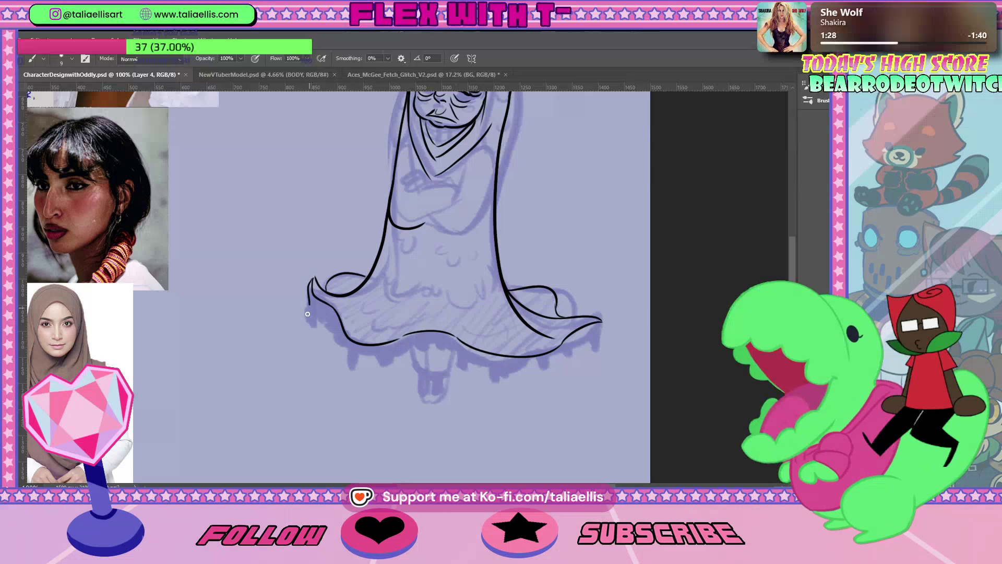
{"action": "left_click_drag", "start_coordinate": [310, 310], "coordinate": [330, 327]}
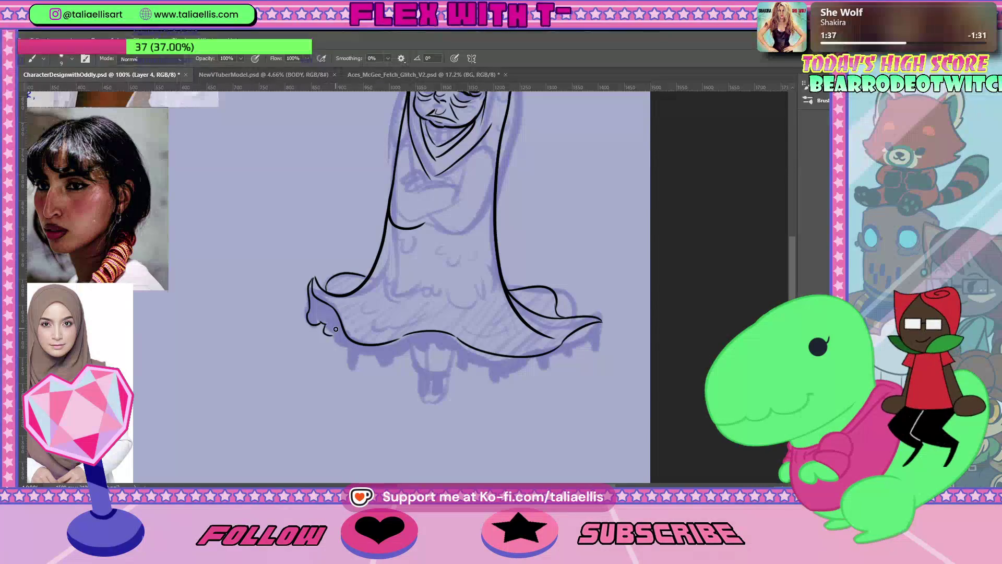
{"action": "left_click_drag", "start_coordinate": [332, 331], "coordinate": [360, 352]}
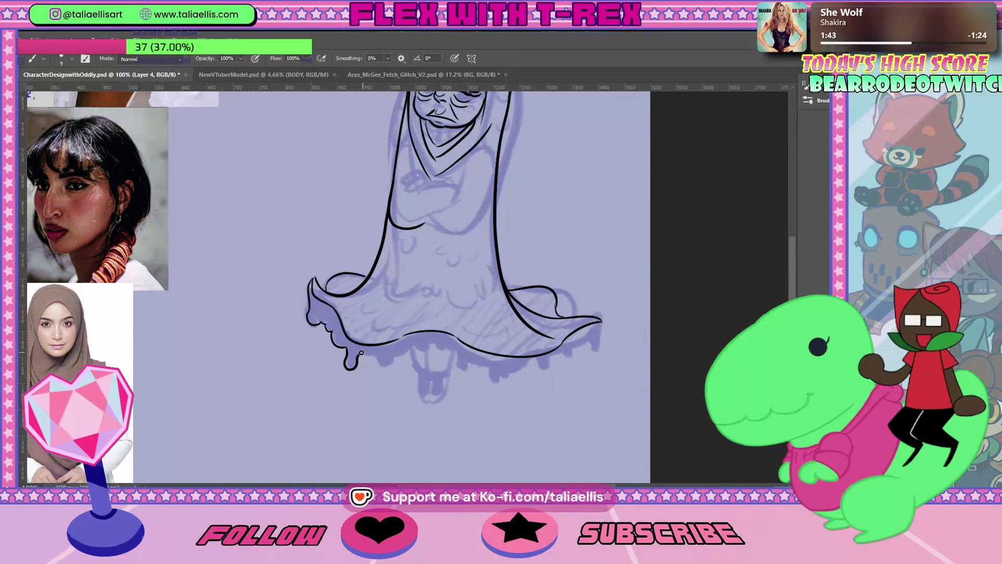
Step: Ink rounded drips and joining hem segments along the skirt bottom from left to right
{"action": "left_click_drag", "start_coordinate": [363, 352], "coordinate": [394, 355]}
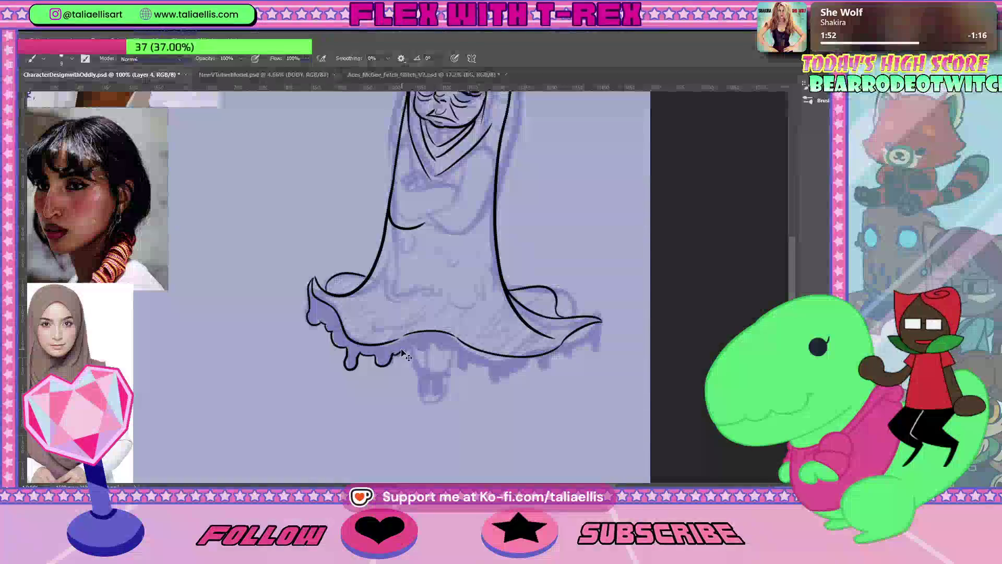
{"action": "left_click_drag", "start_coordinate": [392, 356], "coordinate": [427, 342]}
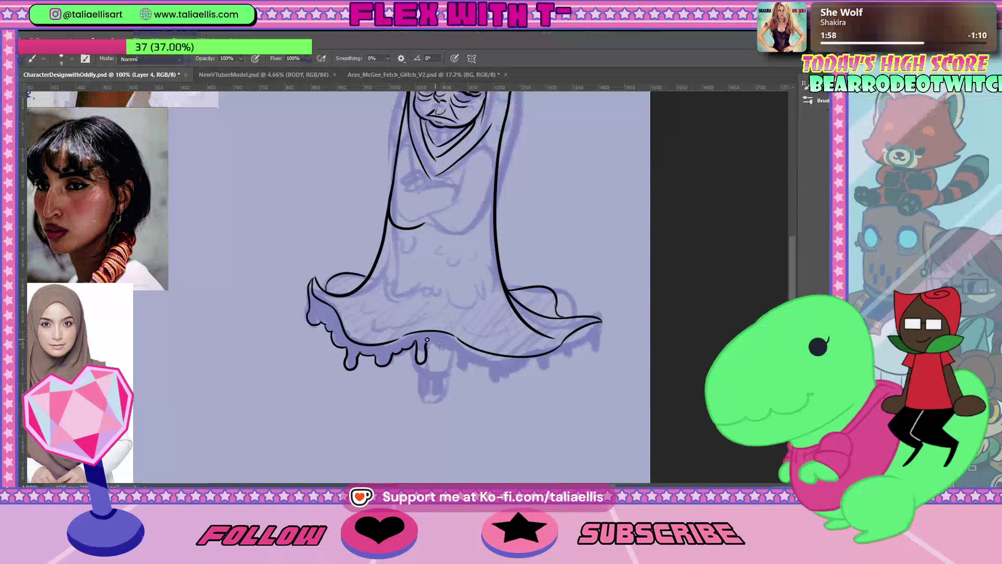
{"action": "left_click_drag", "start_coordinate": [430, 342], "coordinate": [448, 347]}
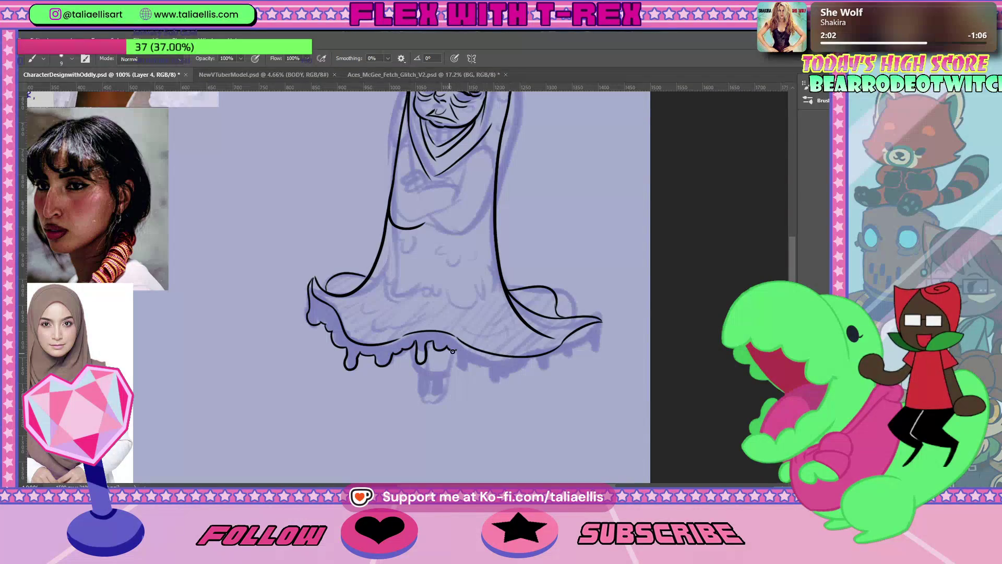
{"action": "left_click_drag", "start_coordinate": [453, 351], "coordinate": [472, 359]}
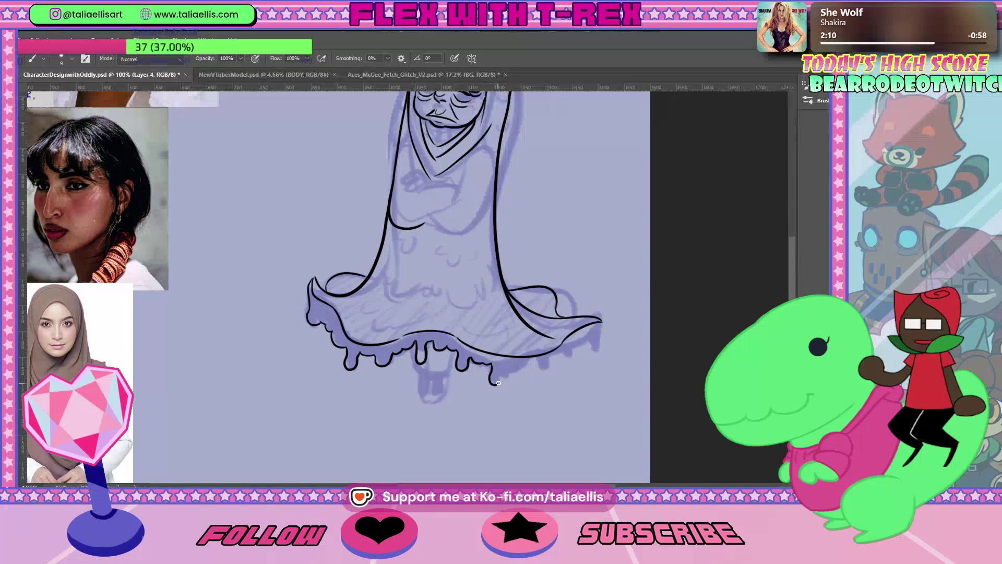
{"action": "mouse_move", "coordinate": [509, 373]}
{"action": "left_mouse_down"}
{"action": "mouse_move", "coordinate": [545, 359]}
{"action": "mouse_move", "coordinate": [543, 374]}
{"action": "mouse_move", "coordinate": [557, 357]}
{"action": "left_mouse_up"}
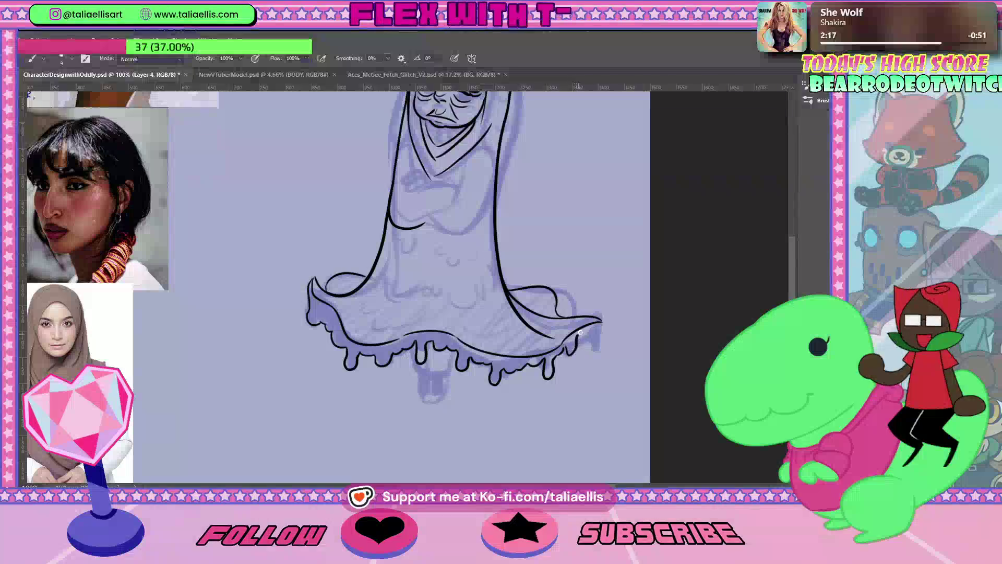
{"action": "left_click_drag", "start_coordinate": [565, 349], "coordinate": [582, 339]}
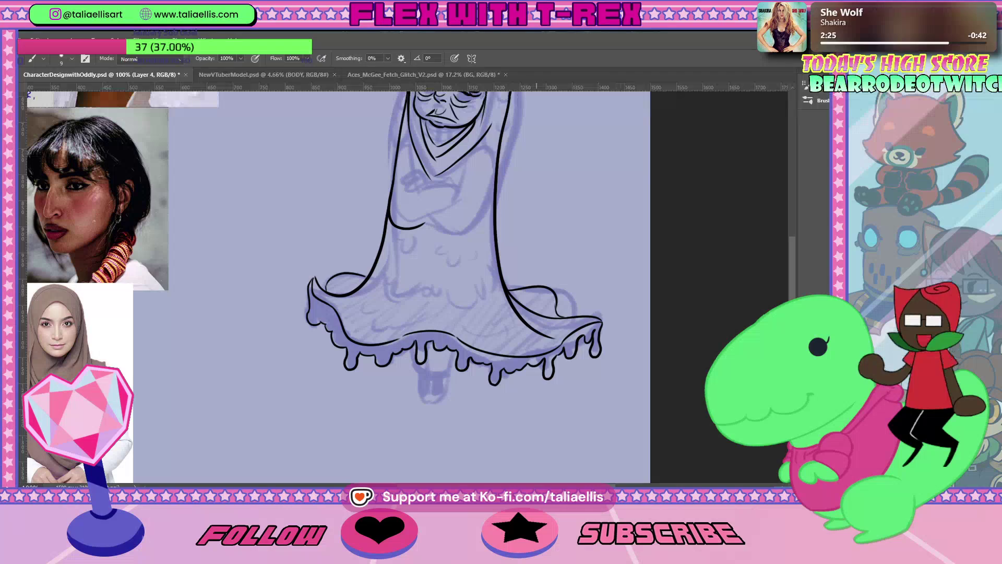
{"action": "left_click_drag", "start_coordinate": [411, 346], "coordinate": [415, 371]}
Step: Pan the canvas to bring the reference photos into view
{"action": "mouse_move", "coordinate": [419, 372]}
{"action": "left_mouse_down"}
{"action": "mouse_move", "coordinate": [575, 372]}
{"action": "mouse_move", "coordinate": [488, 372]}
{"action": "left_mouse_up"}
{"action": "scroll", "coordinate": [792, 293], "scroll_direction": "up", "scroll_amount": 2}
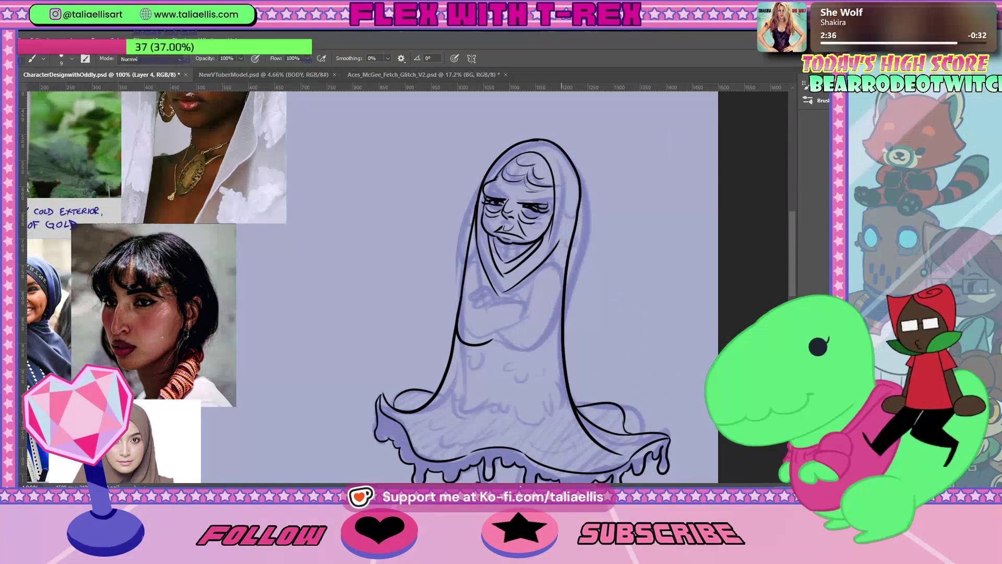
{"action": "scroll", "coordinate": [793, 293], "scroll_direction": "left", "scroll_amount": 4}
{"action": "scroll", "coordinate": [791, 275], "scroll_direction": "down", "scroll_amount": 1}
{"action": "scroll", "coordinate": [790, 274], "scroll_direction": "right", "scroll_amount": 4}
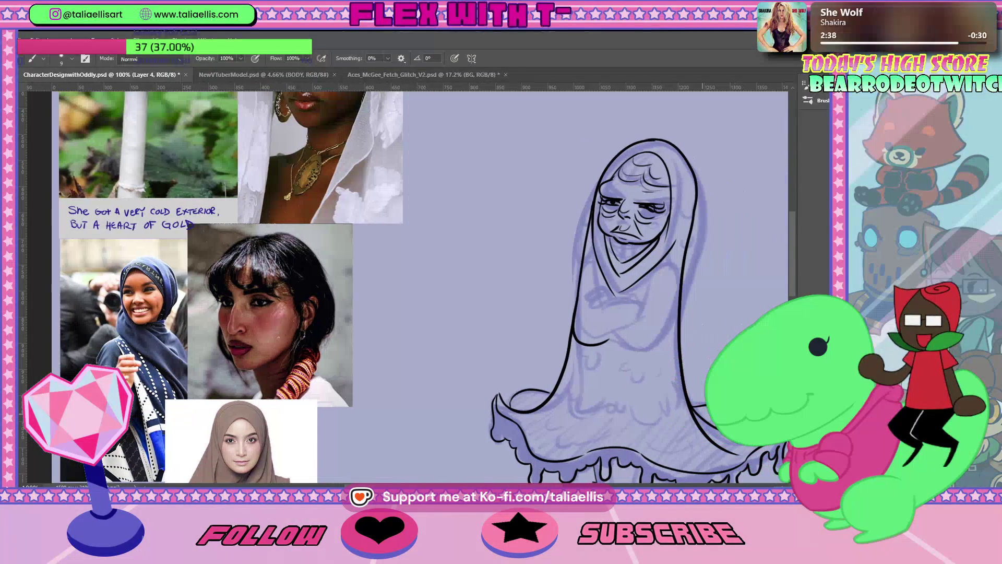
Step: Zoom in on the dripping hem and cancel the accidental Color Balance dialog
{"action": "scroll", "coordinate": [791, 274], "scroll_direction": "down", "scroll_amount": 3}
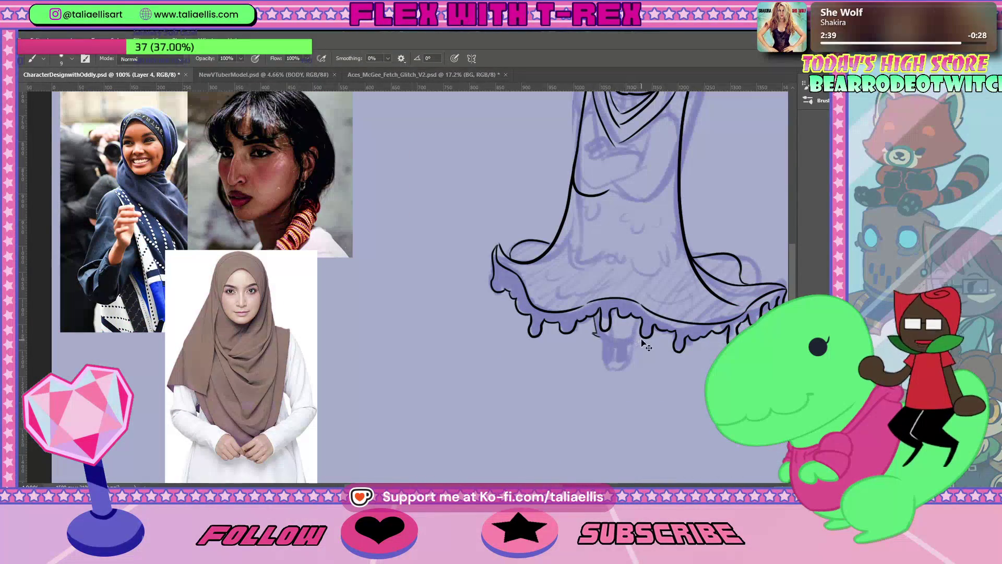
{"action": "key", "text": "z"}
{"action": "left_click_drag", "start_coordinate": [642, 339], "coordinate": [674, 340]}
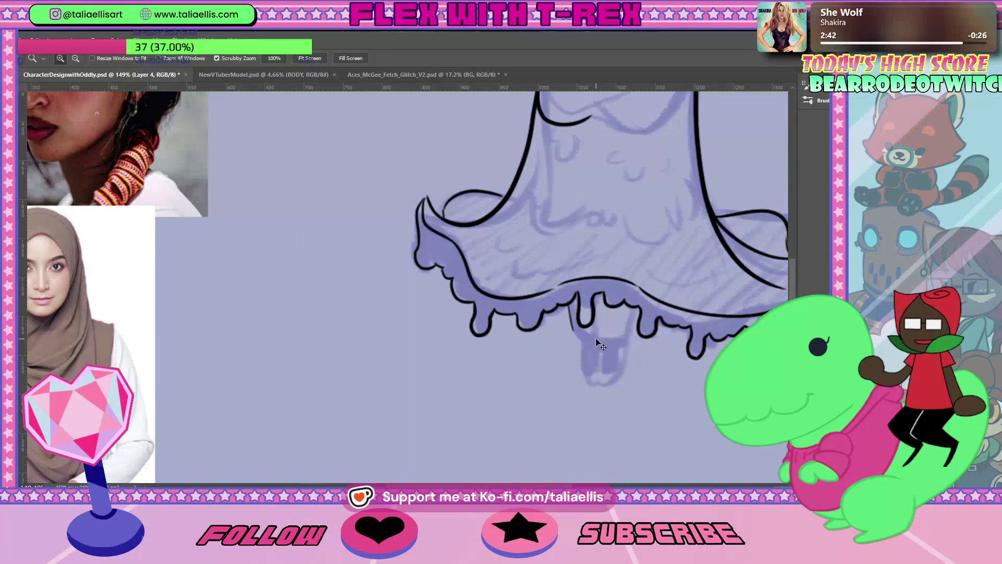
{"action": "key", "text": "ctrl+b"}
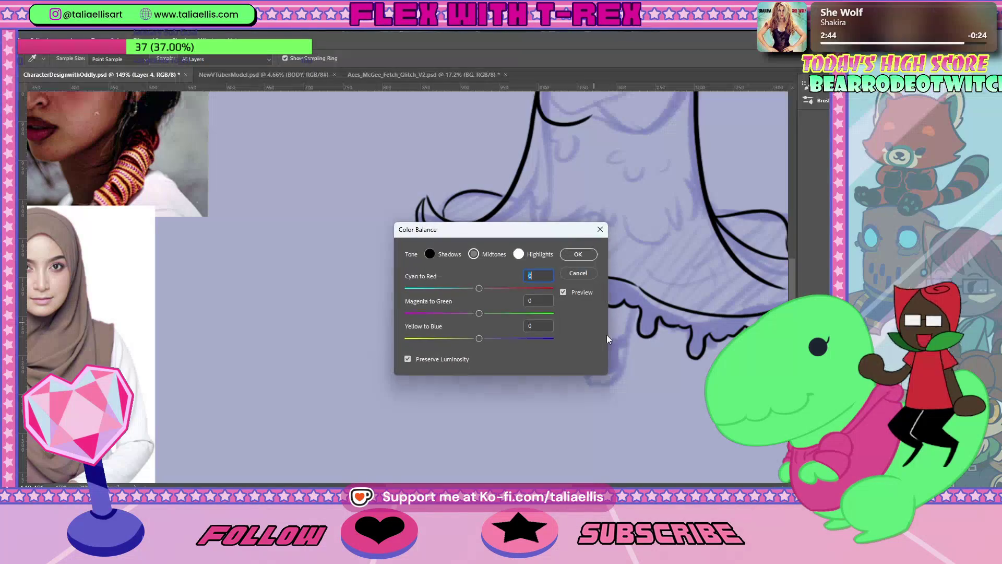
{"action": "left_click", "coordinate": [587, 272]}
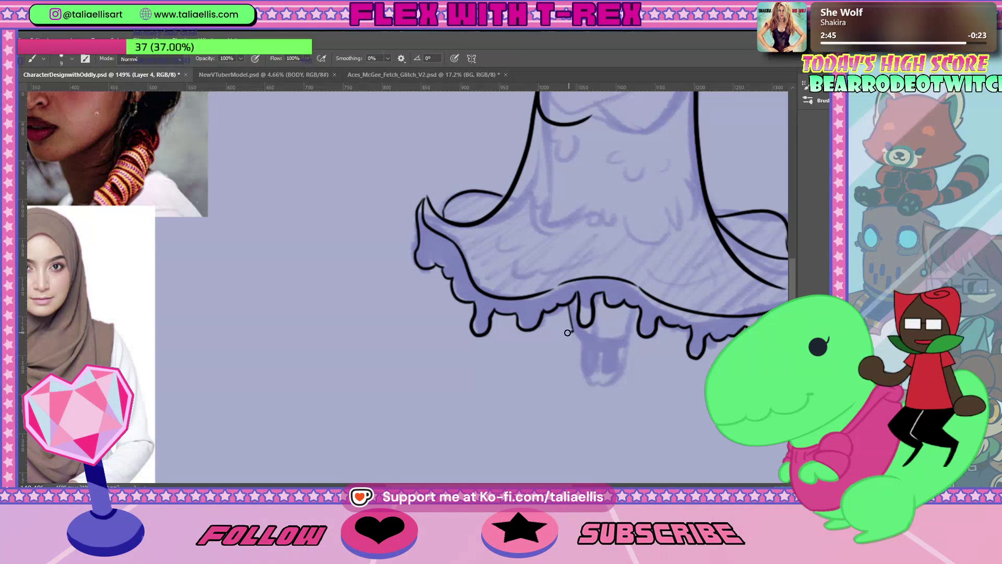
Step: Ink the thin legs and feet below the hem, undoing a stray arc
{"action": "left_click_drag", "start_coordinate": [570, 334], "coordinate": [584, 341]}
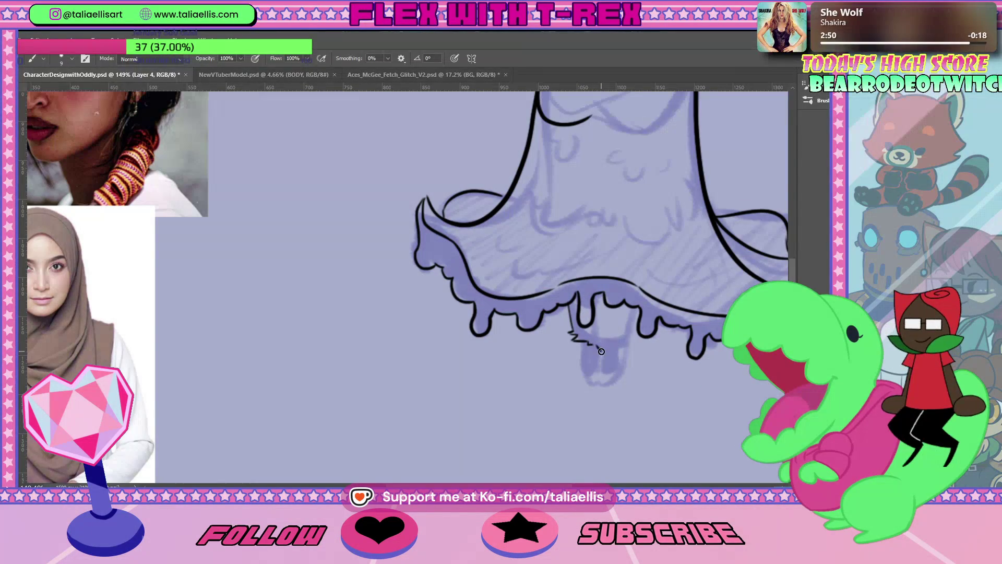
{"action": "mouse_move", "coordinate": [598, 346]}
{"action": "left_mouse_down"}
{"action": "mouse_move", "coordinate": [631, 342]}
{"action": "mouse_move", "coordinate": [637, 301]}
{"action": "mouse_move", "coordinate": [588, 338]}
{"action": "left_mouse_up"}
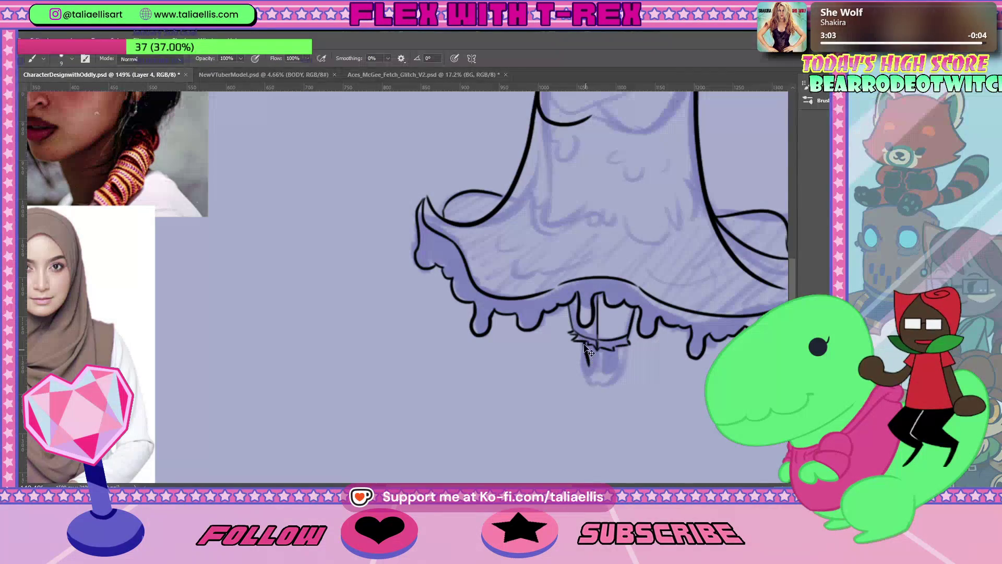
{"action": "mouse_move", "coordinate": [596, 360]}
{"action": "left_mouse_down"}
{"action": "mouse_move", "coordinate": [592, 347]}
{"action": "mouse_move", "coordinate": [589, 365]}
{"action": "mouse_move", "coordinate": [610, 372]}
{"action": "left_mouse_up"}
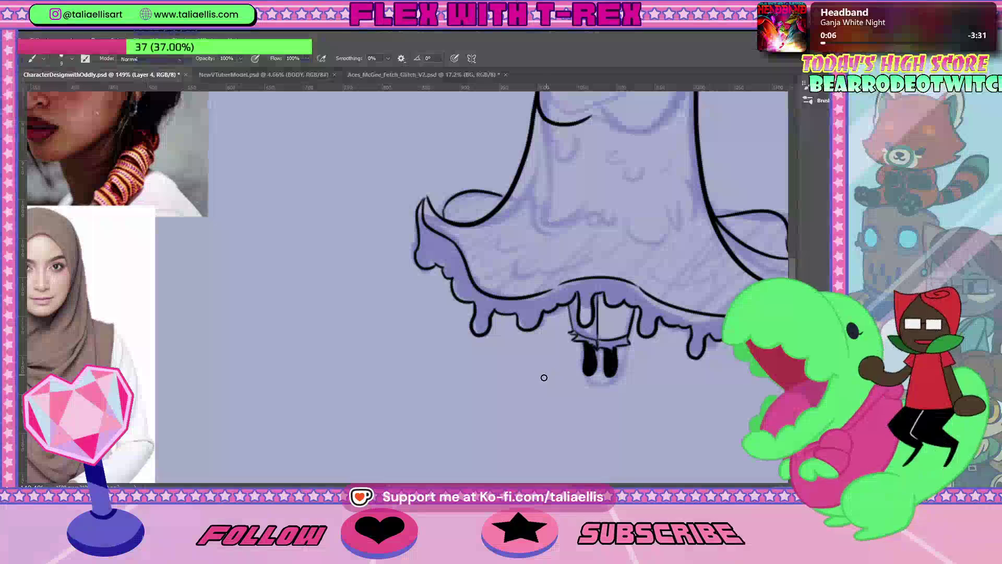
{"action": "left_click_drag", "start_coordinate": [550, 362], "coordinate": [423, 353]}
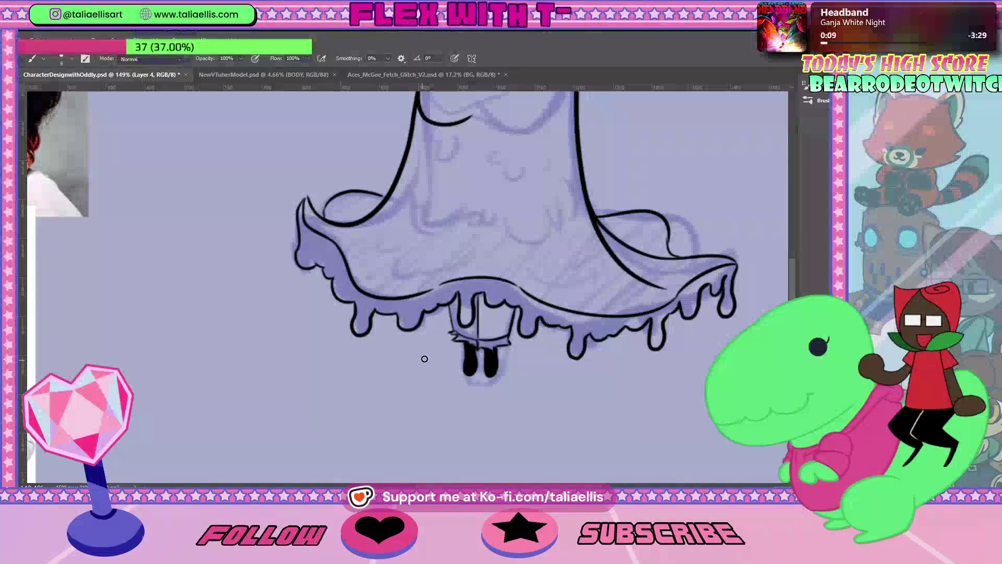
{"action": "key", "text": "ctrl+z"}
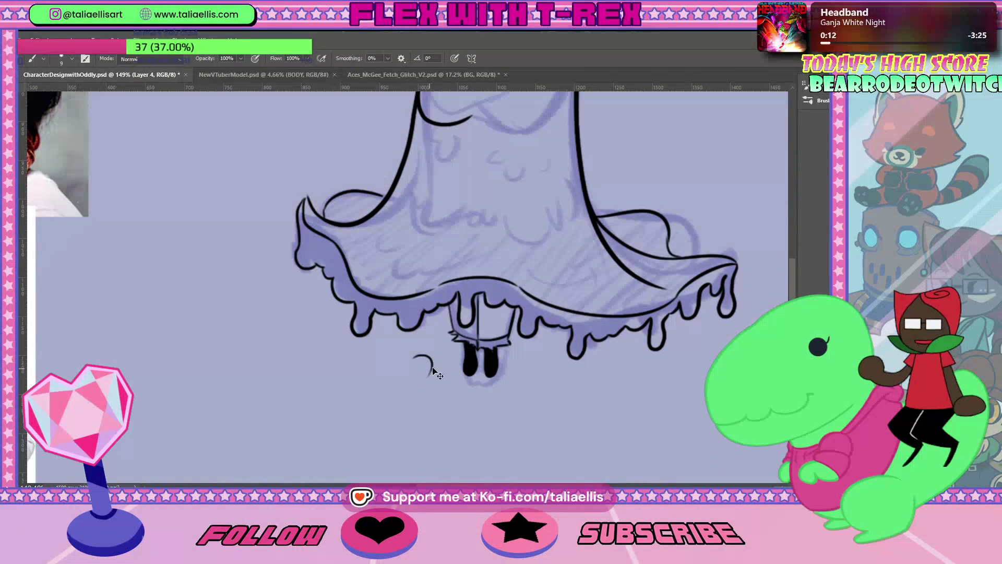
Step: Replace the stray stroke with a tiny chick doodle beside the feet, then zoom out
{"action": "key", "text": "ctrl+z"}
{"action": "left_click_drag", "start_coordinate": [418, 346], "coordinate": [437, 370]}
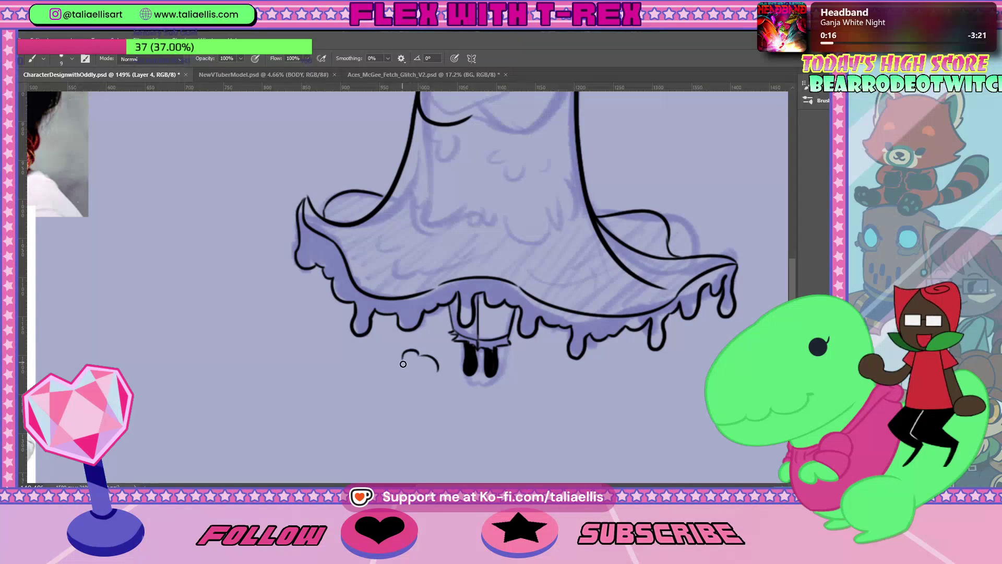
{"action": "left_click_drag", "start_coordinate": [406, 364], "coordinate": [426, 377]}
{"action": "left_click_drag", "start_coordinate": [412, 357], "coordinate": [428, 381]}
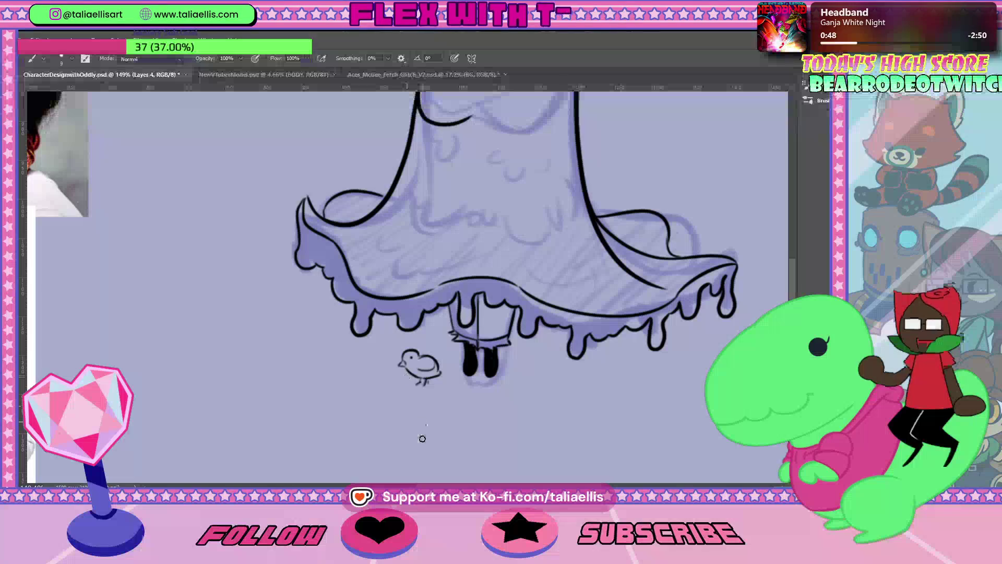
{"action": "key", "text": "ctrl+minus"}
{"action": "key", "text": "ctrl+minus"}
{"action": "key", "text": "ctrl+minus"}
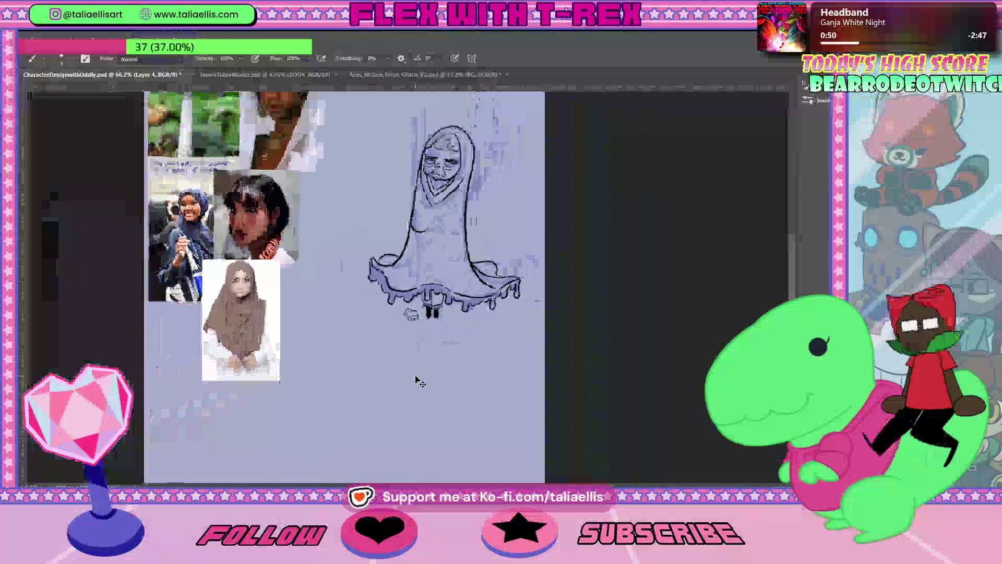
Step: Zoom in and erase the chick doodle beside the feet, adding a short arm curve
{"action": "key", "text": "z"}
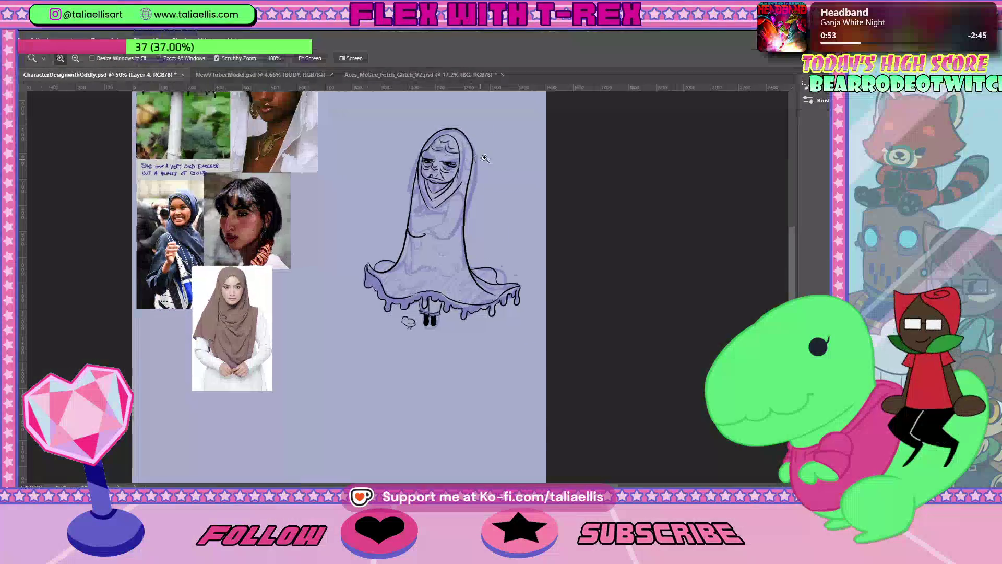
{"action": "left_click_drag", "start_coordinate": [470, 162], "coordinate": [484, 184]}
{"action": "key", "text": "e"}
{"action": "left_click_drag", "start_coordinate": [371, 435], "coordinate": [366, 442]}
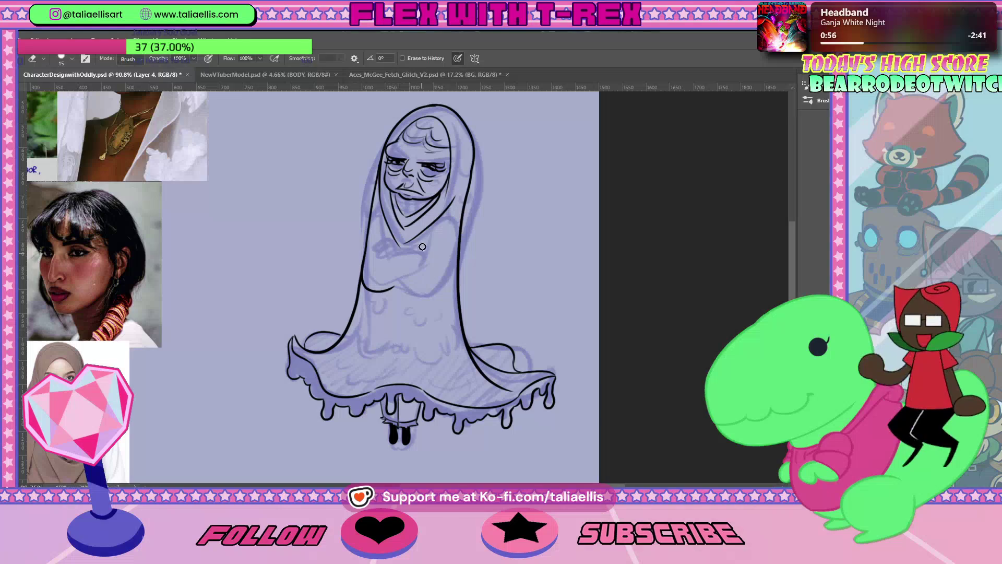
{"action": "key", "text": "b"}
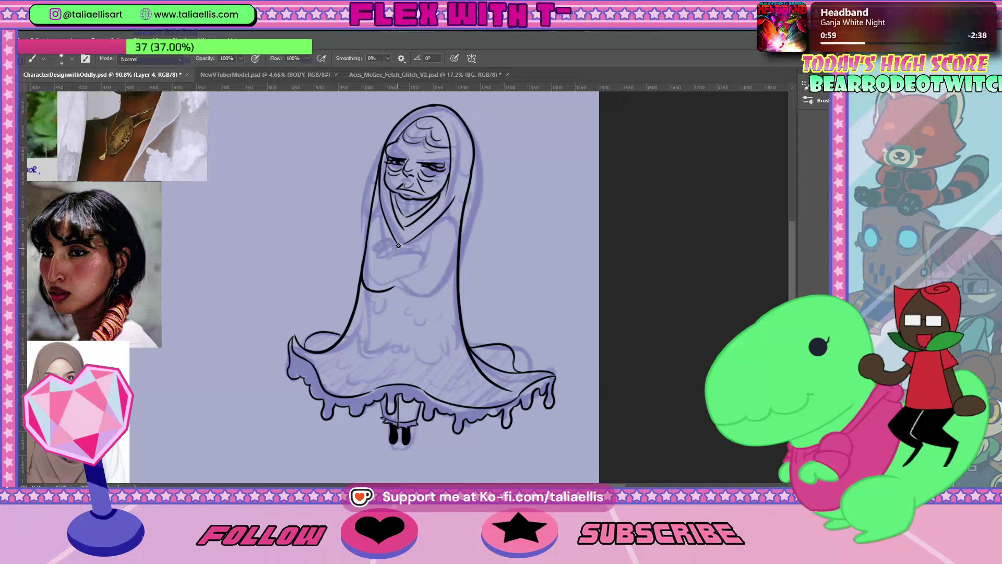
{"action": "left_click_drag", "start_coordinate": [377, 246], "coordinate": [386, 237]}
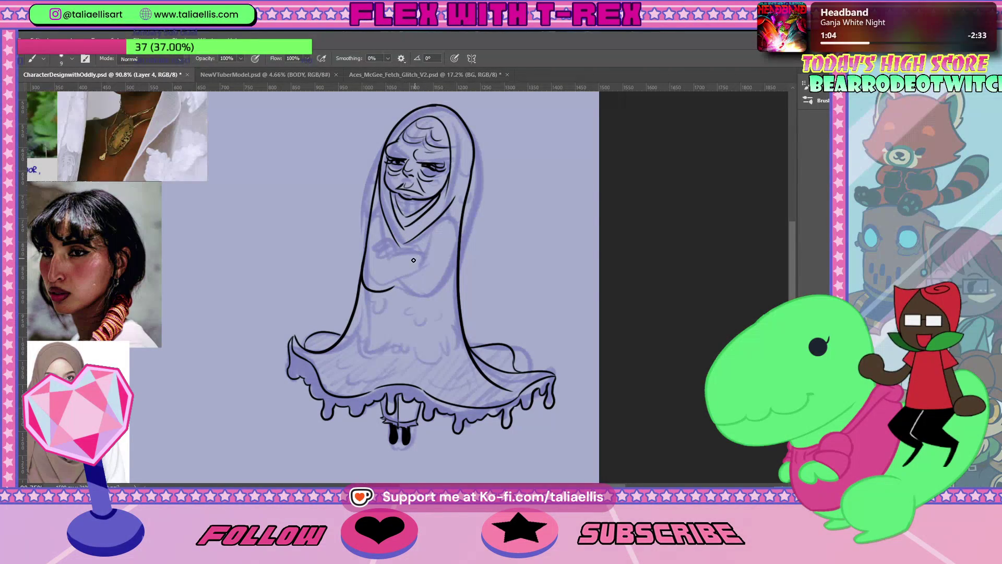
{"action": "key", "text": "e"}
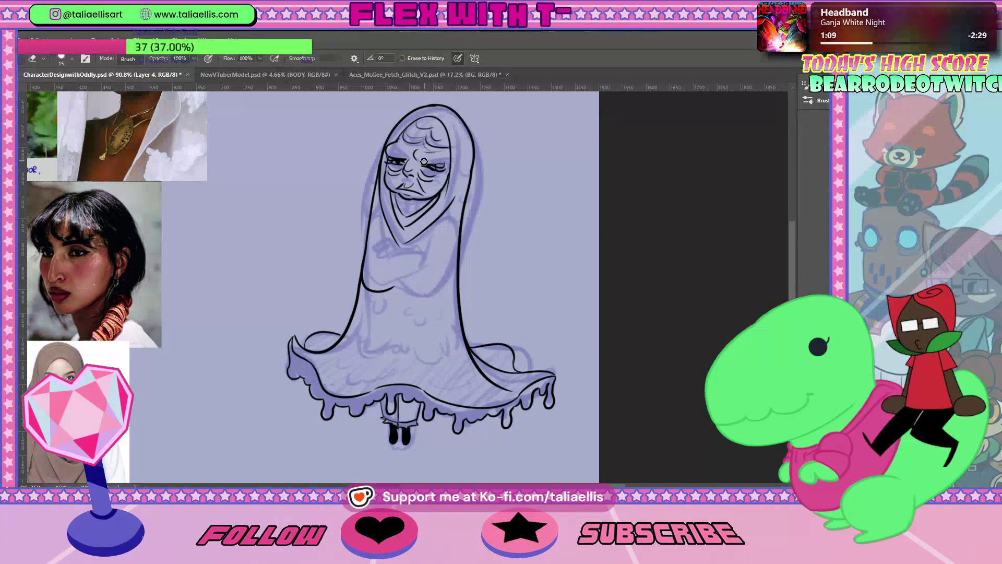
{"action": "key", "text": "b"}
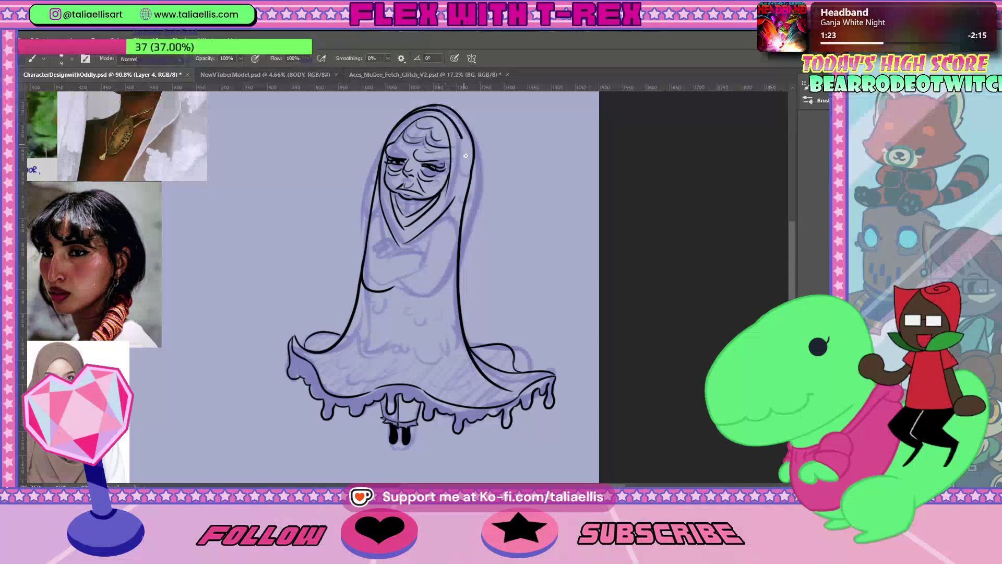
Step: Redraw and trim the hood's right outline, finishing with its top right edge
{"action": "left_click_drag", "start_coordinate": [463, 137], "coordinate": [460, 209]}
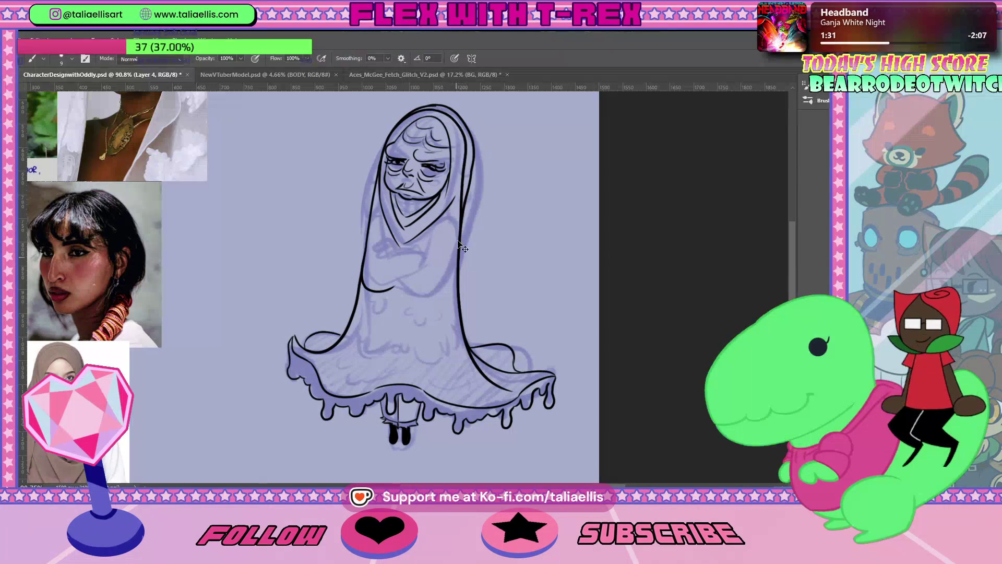
{"action": "key", "text": "ctrl+z"}
{"action": "left_click_drag", "start_coordinate": [450, 116], "coordinate": [469, 156]}
{"action": "key", "text": "ctrl+z"}
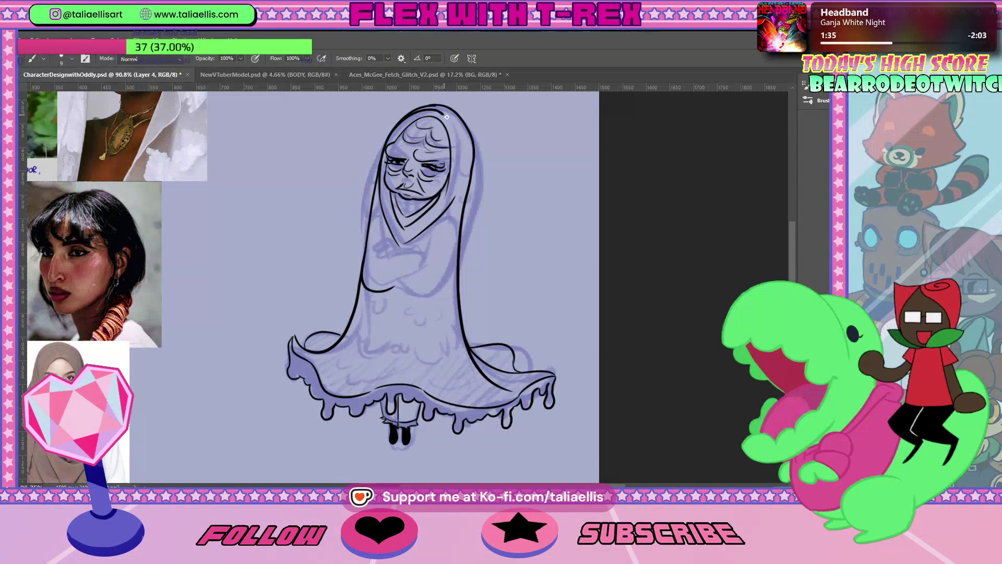
{"action": "left_click_drag", "start_coordinate": [451, 118], "coordinate": [462, 153]}
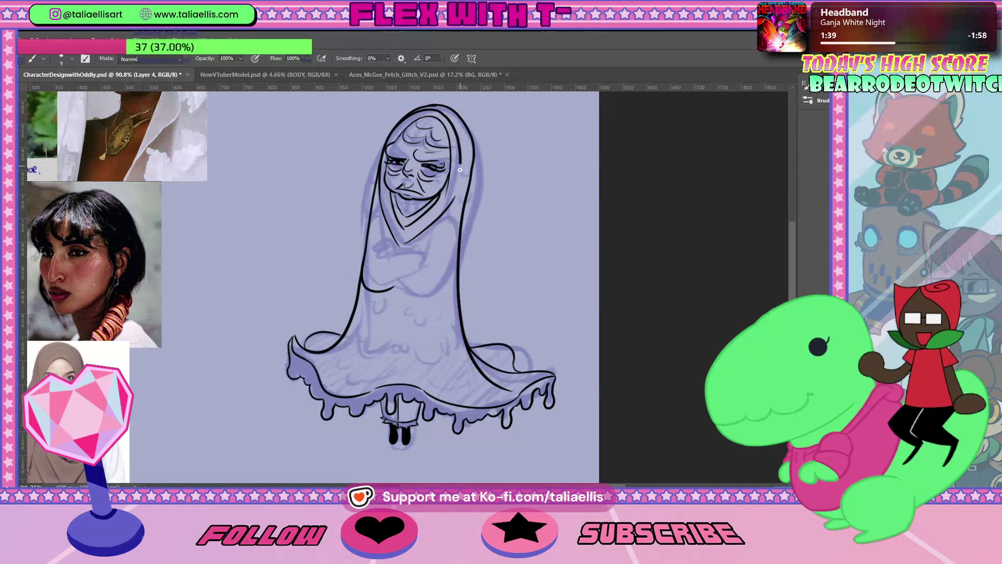
{"action": "left_click_drag", "start_coordinate": [448, 118], "coordinate": [463, 188]}
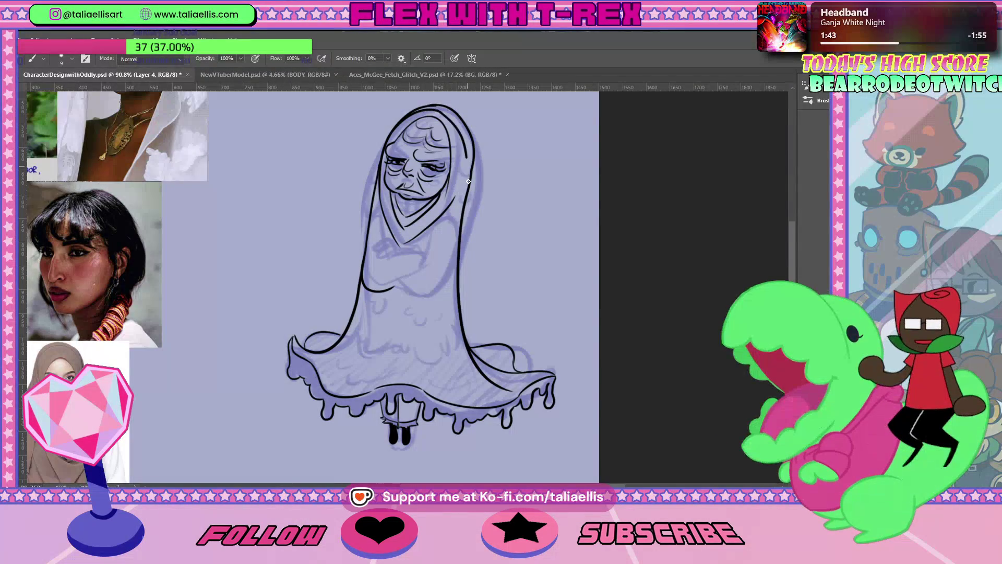
{"action": "key", "text": "ctrl+z"}
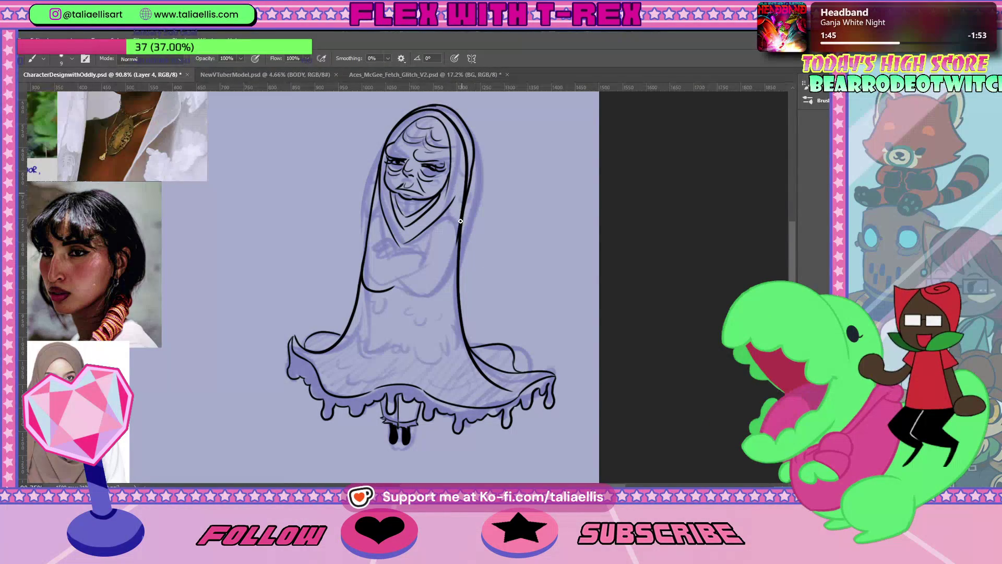
{"action": "key", "text": "e"}
{"action": "left_click_drag", "start_coordinate": [469, 198], "coordinate": [462, 120]}
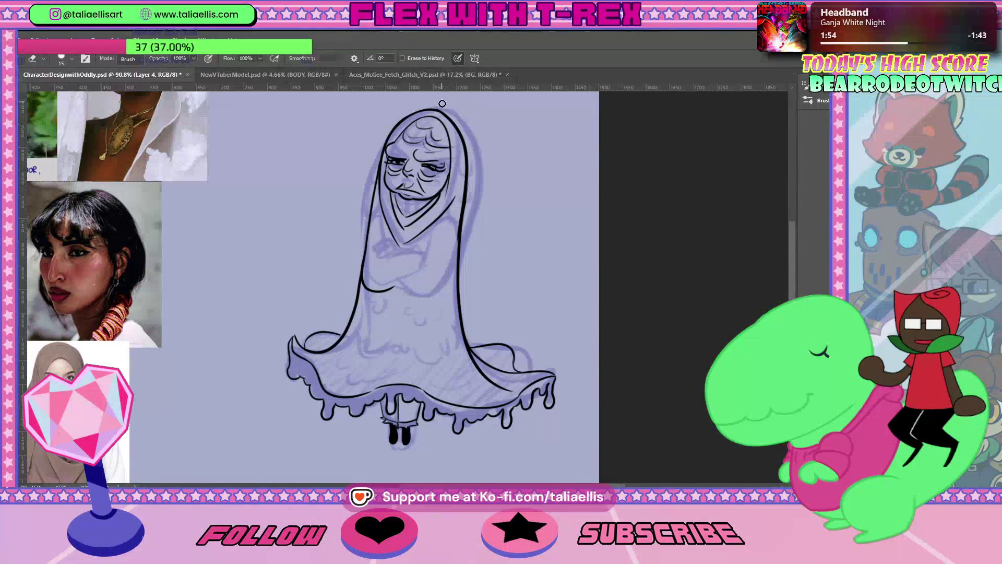
{"action": "key", "text": "b"}
{"action": "key", "text": "e"}
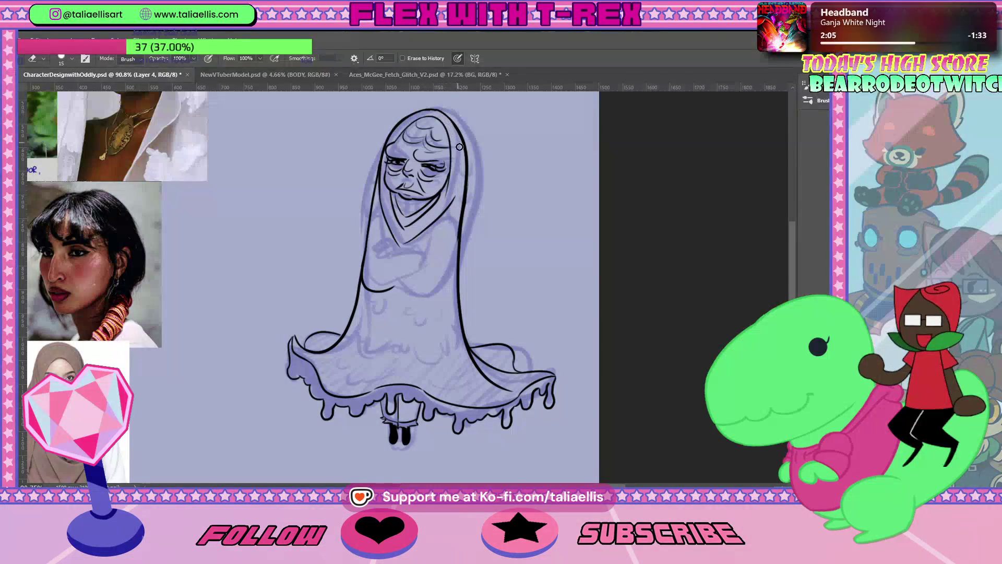
{"action": "key", "text": "b"}
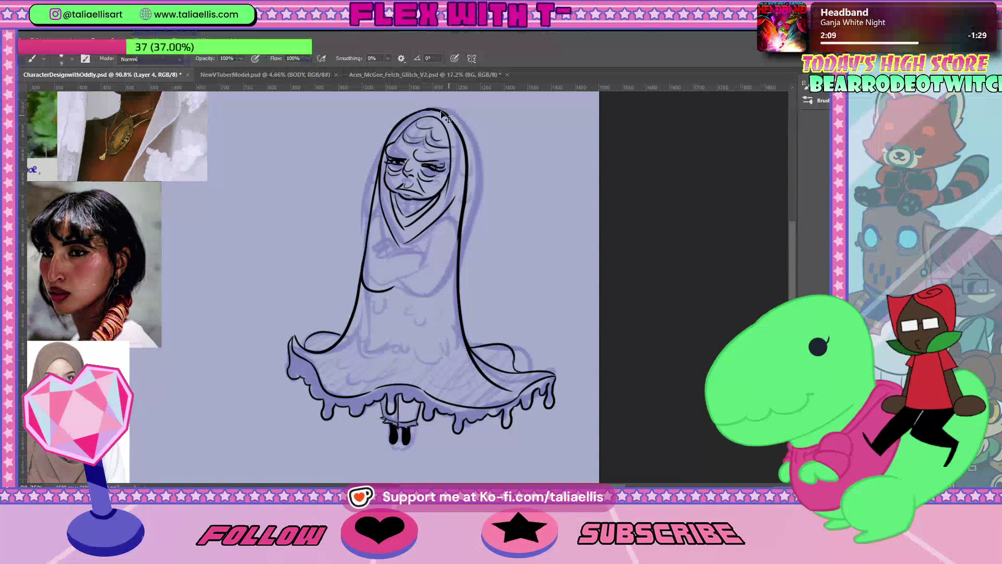
{"action": "left_click_drag", "start_coordinate": [423, 110], "coordinate": [462, 121]}
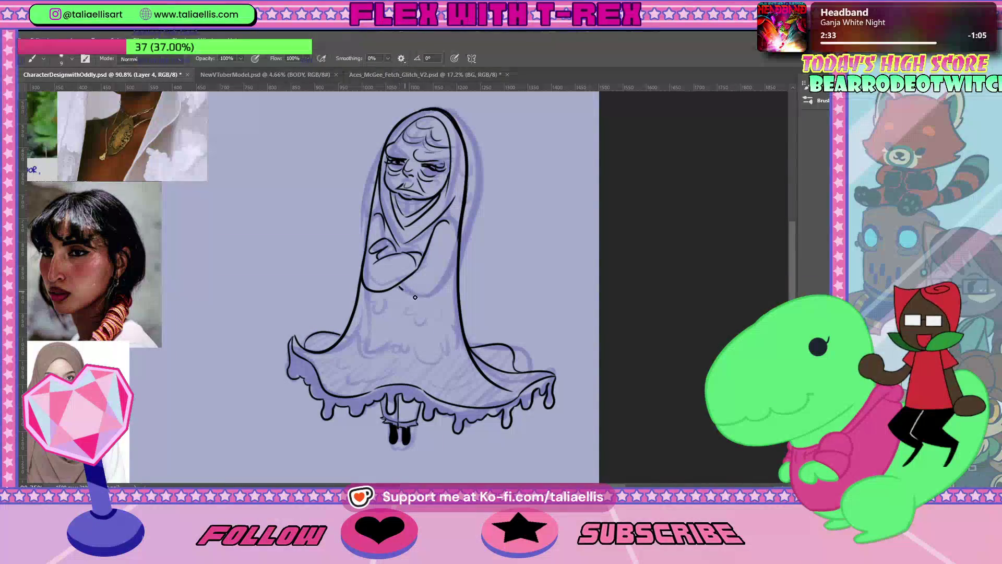
Step: Redraw the line beneath the crossed arms, touching it up with the eraser
{"action": "left_click_drag", "start_coordinate": [402, 274], "coordinate": [444, 280]}
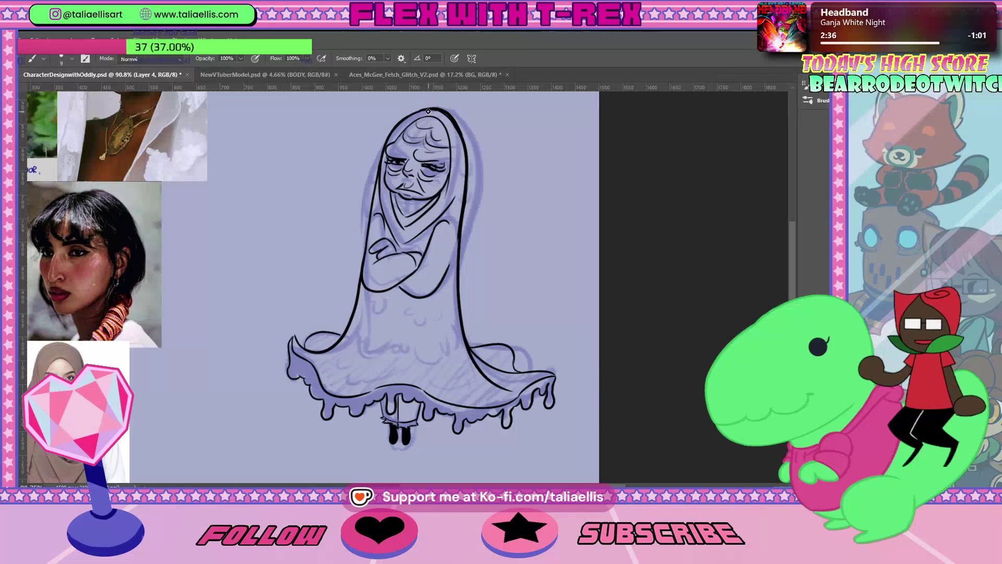
{"action": "key", "text": "e"}
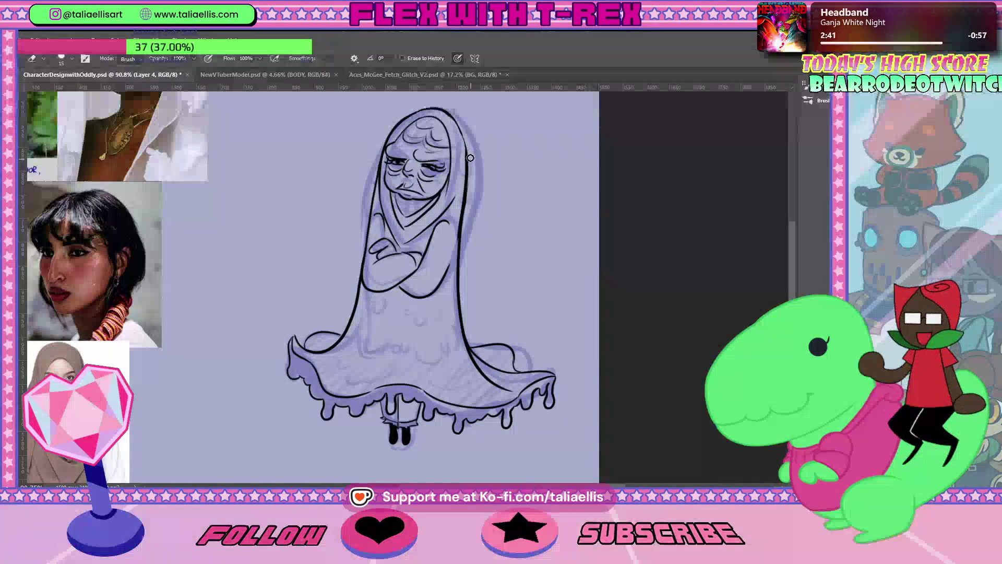
{"action": "key", "text": "b"}
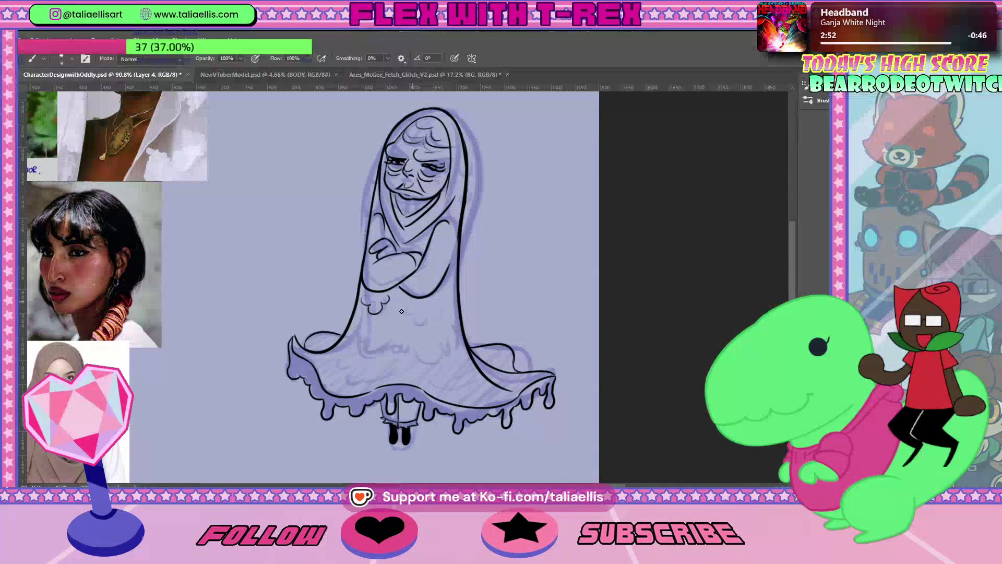
Step: Ink cloud-like scallop spots on the dress and darken the top hood outline
{"action": "left_click_drag", "start_coordinate": [412, 304], "coordinate": [409, 313]}
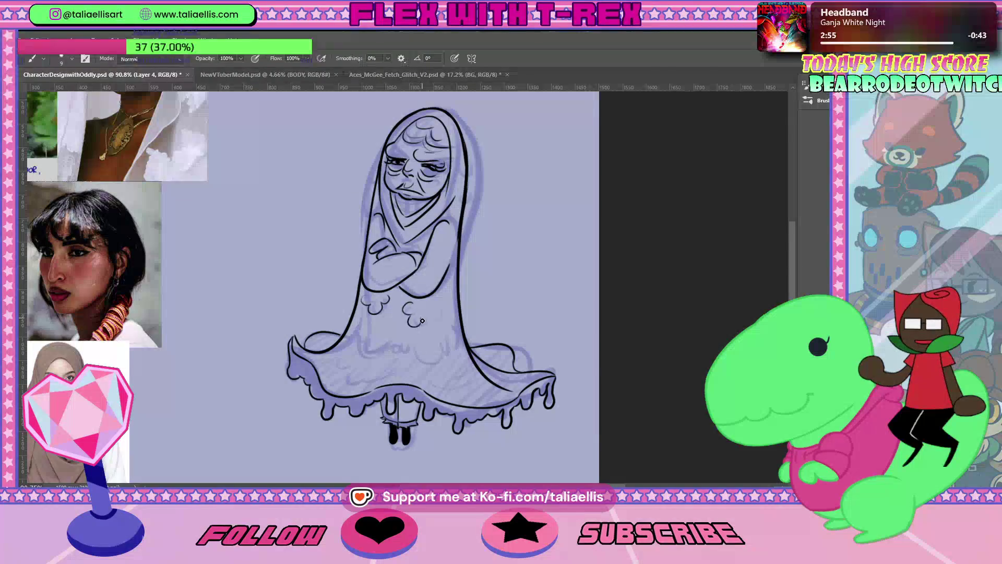
{"action": "mouse_move", "coordinate": [410, 316]}
{"action": "left_mouse_down"}
{"action": "mouse_move", "coordinate": [434, 320]}
{"action": "mouse_move", "coordinate": [435, 309]}
{"action": "left_mouse_up"}
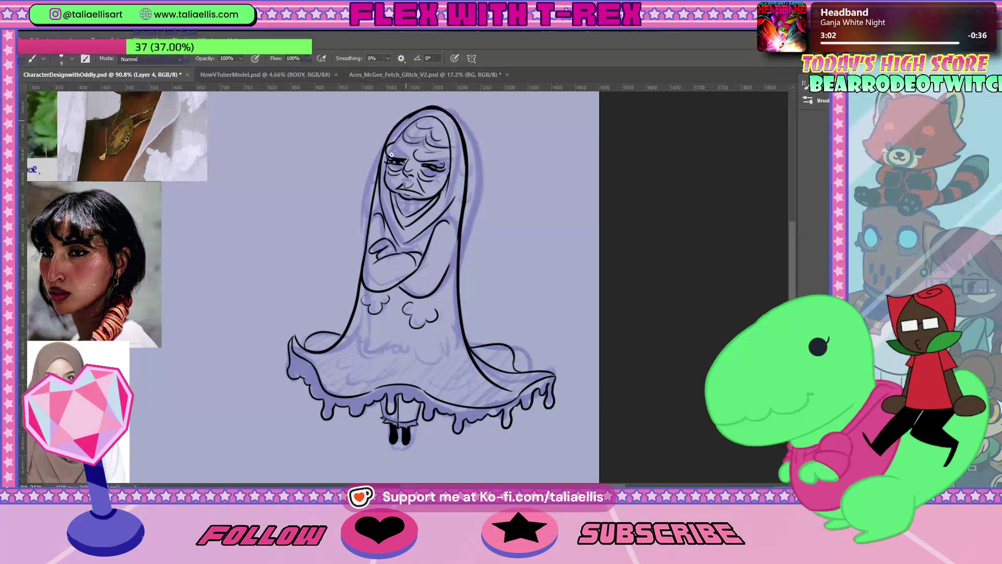
{"action": "mouse_move", "coordinate": [421, 107]}
{"action": "left_mouse_down"}
{"action": "mouse_move", "coordinate": [443, 108]}
{"action": "mouse_move", "coordinate": [431, 107]}
{"action": "left_mouse_up"}
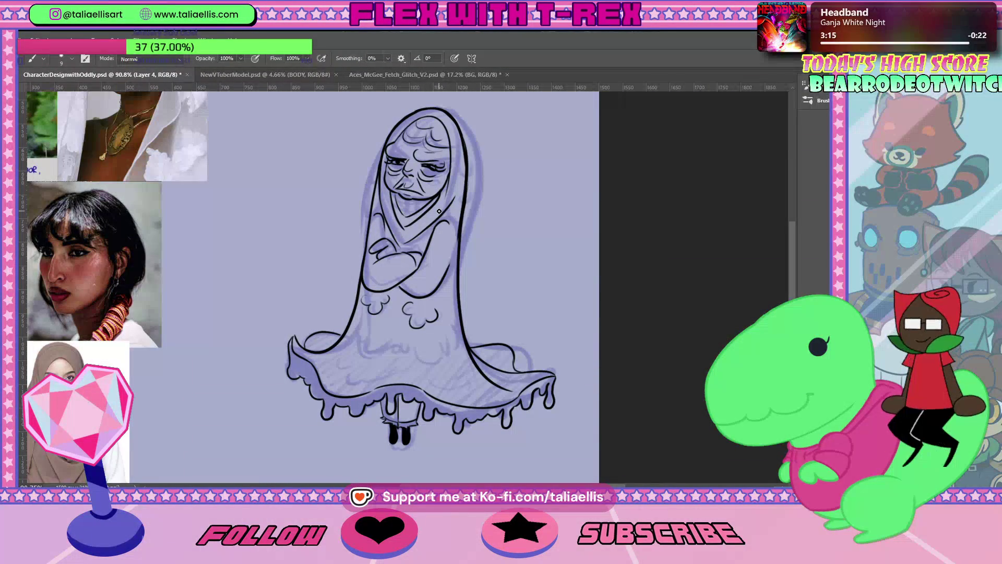
{"action": "left_click_drag", "start_coordinate": [416, 346], "coordinate": [443, 345]}
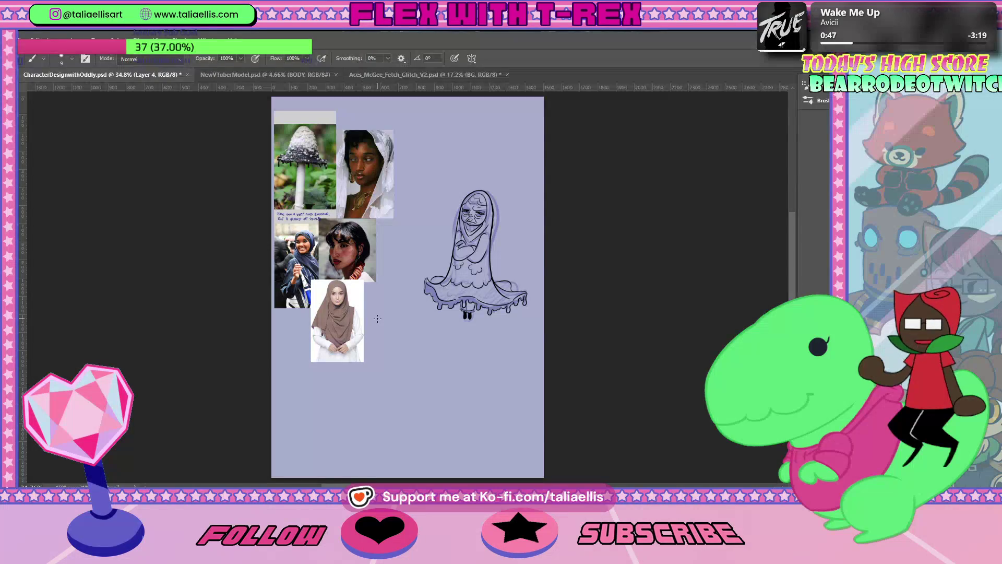
Step: Zoom in around the skirt and feet and return to the Brush tool
{"action": "key", "text": "z"}
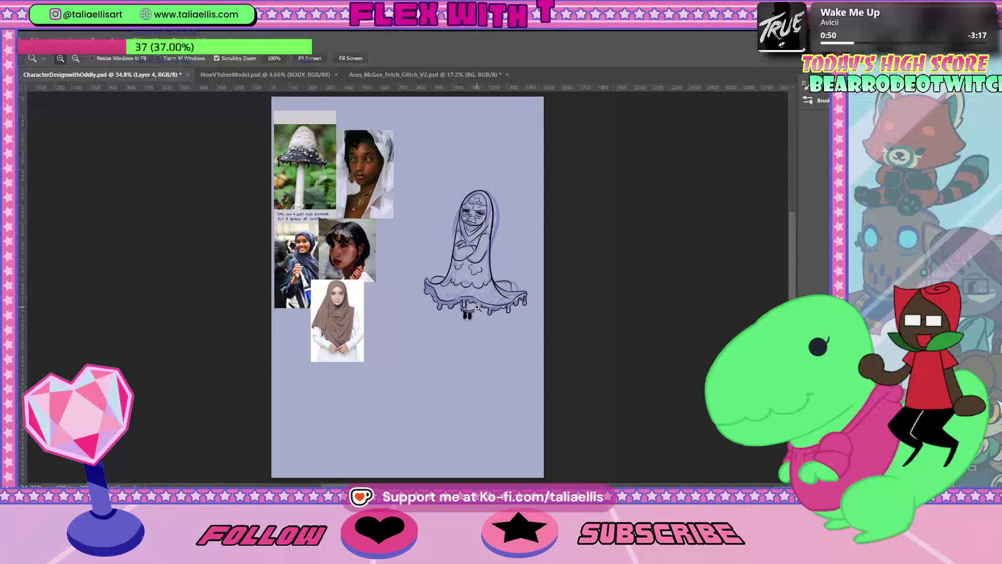
{"action": "left_click_drag", "start_coordinate": [474, 302], "coordinate": [517, 294]}
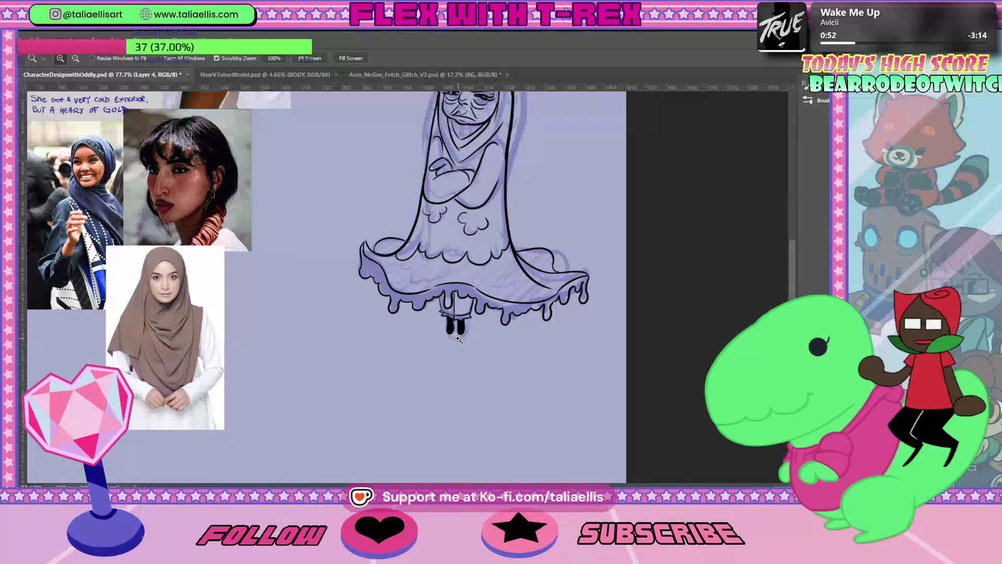
{"action": "key", "text": "b"}
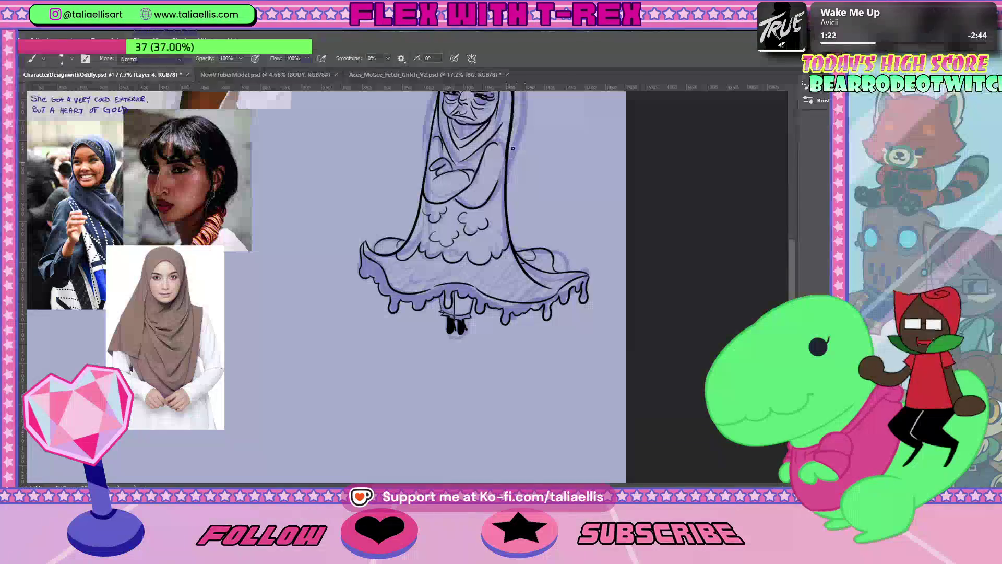
{"action": "scroll", "coordinate": [795, 257], "scroll_direction": "up", "scroll_amount": 2}
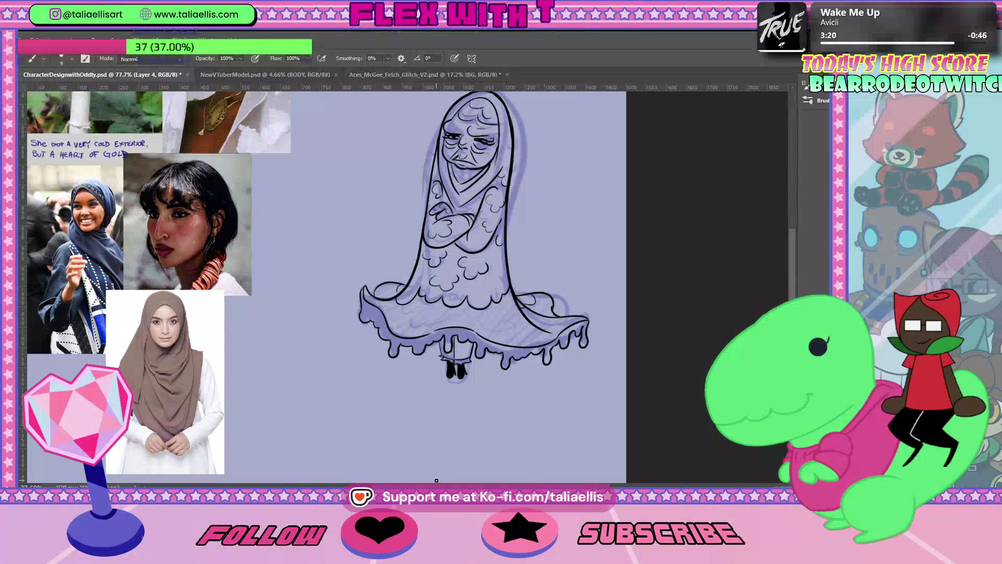
{"action": "key", "text": "e"}
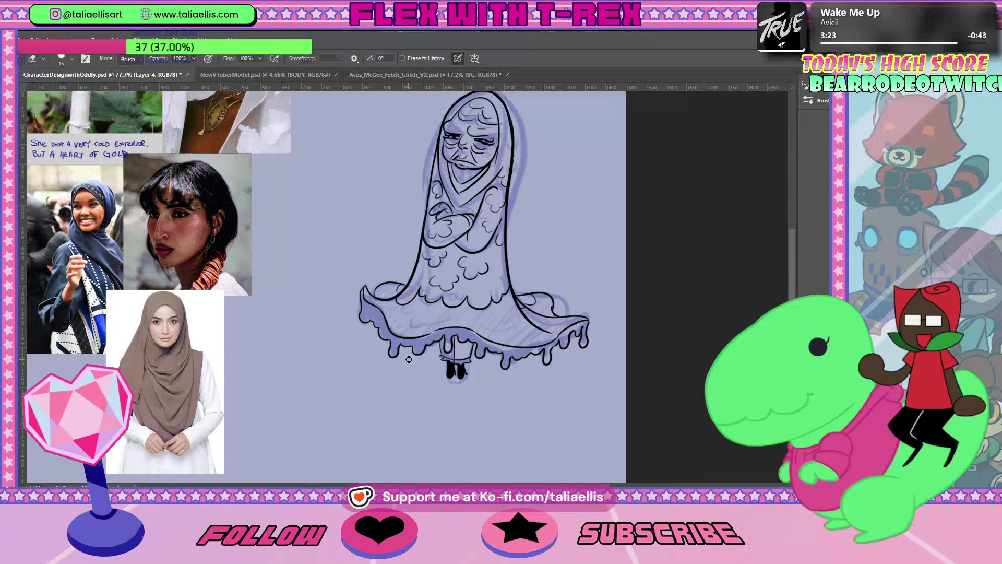
{"action": "key", "text": "b"}
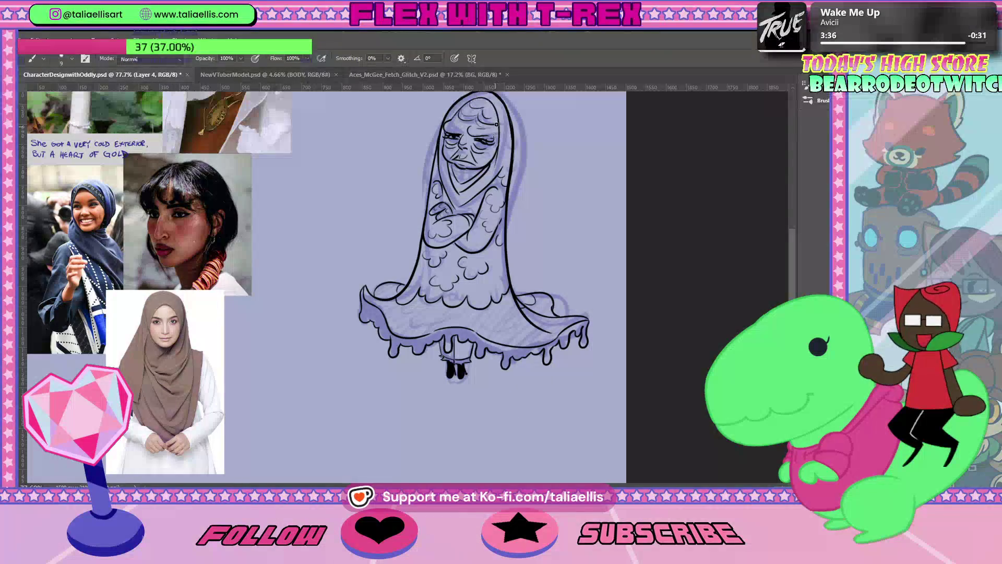
{"action": "key", "text": "e"}
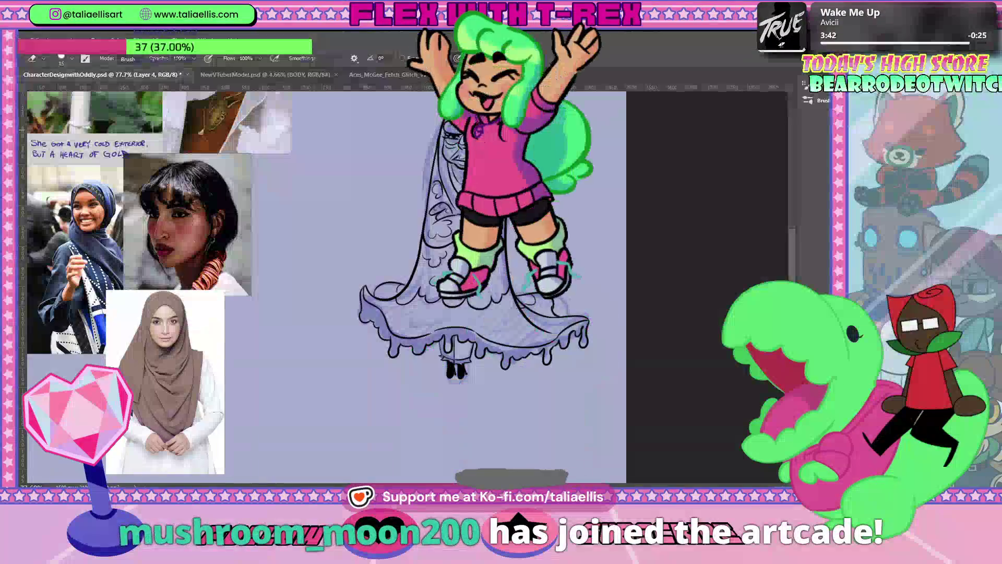
{"action": "key", "text": "b"}
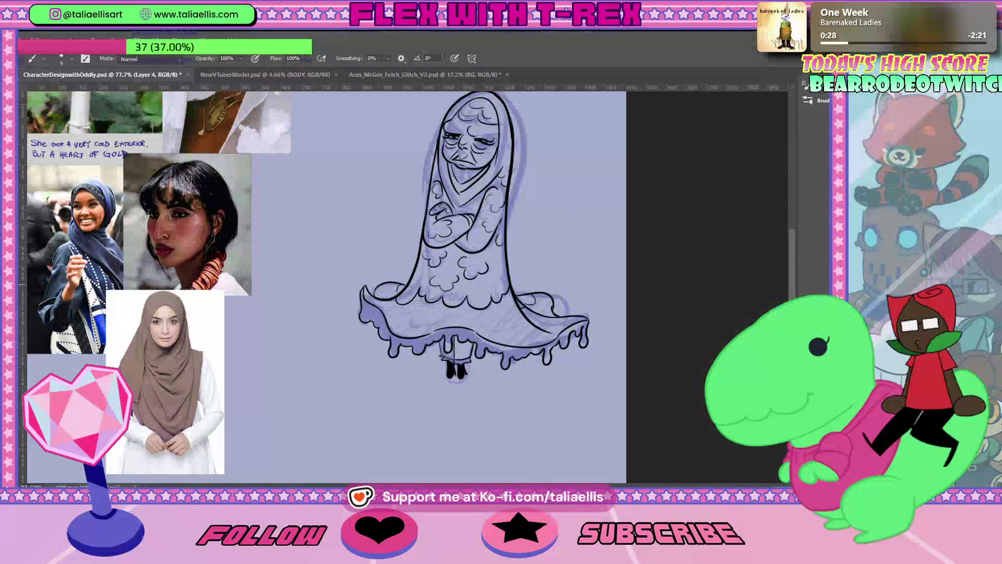
Step: Switch to the Descent of the Lost comic page and maximize the browser window
{"action": "key", "text": "alt+Tab"}
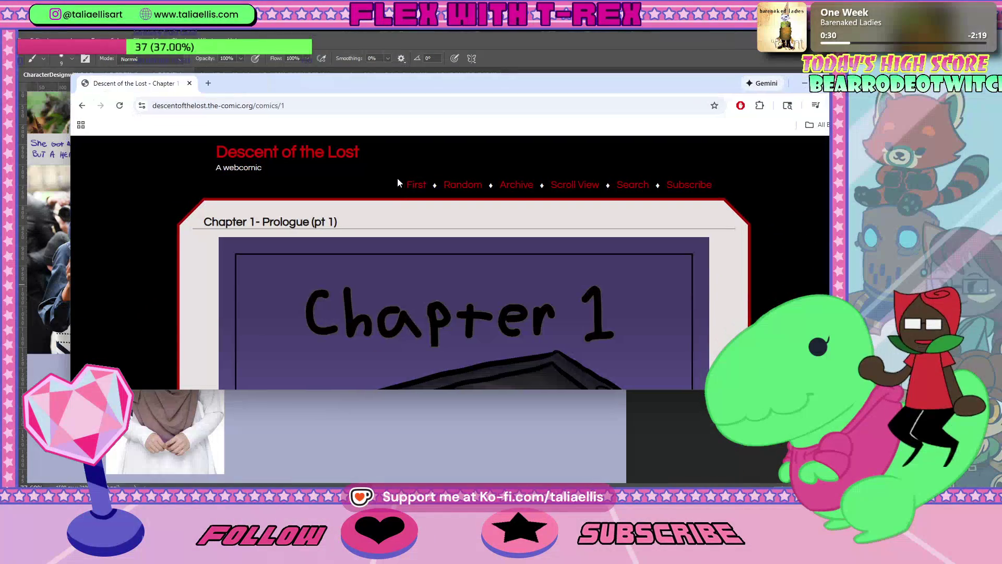
{"action": "scroll", "coordinate": [404, 183], "scroll_direction": "down", "scroll_amount": 5}
{"action": "scroll", "coordinate": [405, 182], "scroll_direction": "up", "scroll_amount": 5}
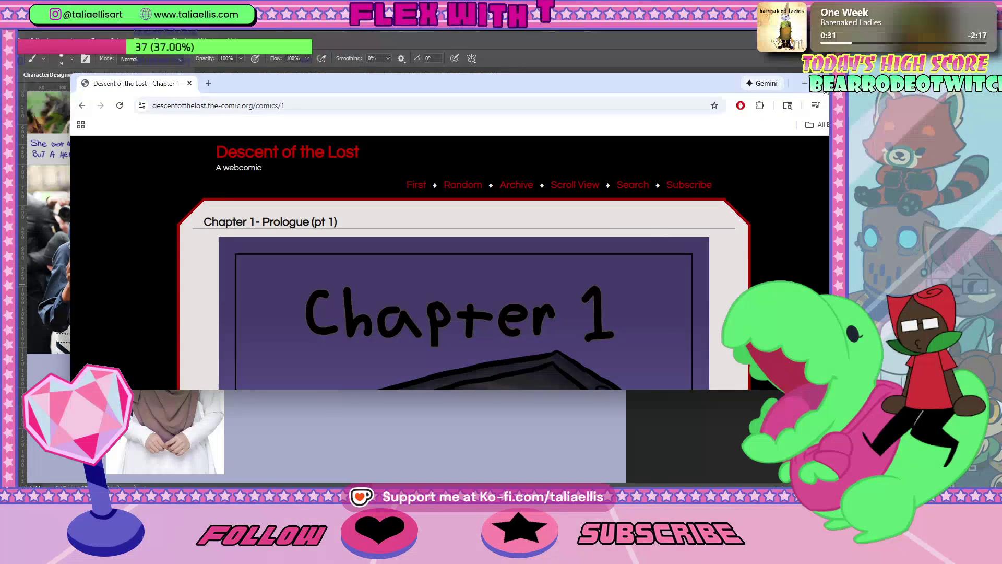
{"action": "key", "text": "super+Up"}
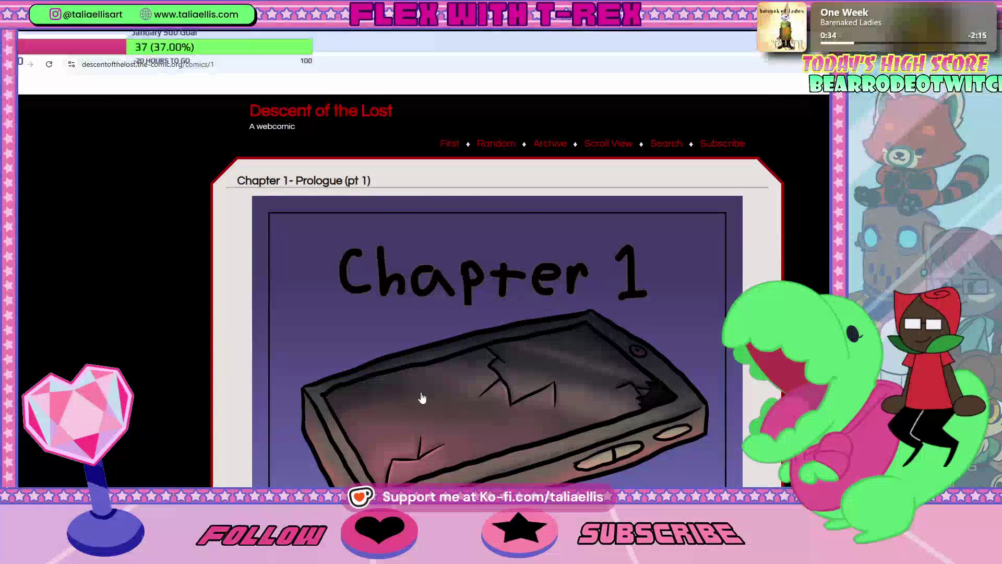
Step: Scroll down through the Chapter 1 prologue comic page
{"action": "scroll", "coordinate": [488, 349], "scroll_direction": "down", "scroll_amount": 10}
{"action": "scroll", "coordinate": [465, 350], "scroll_direction": "down", "scroll_amount": 4}
{"action": "scroll", "coordinate": [460, 337], "scroll_direction": "down", "scroll_amount": 3}
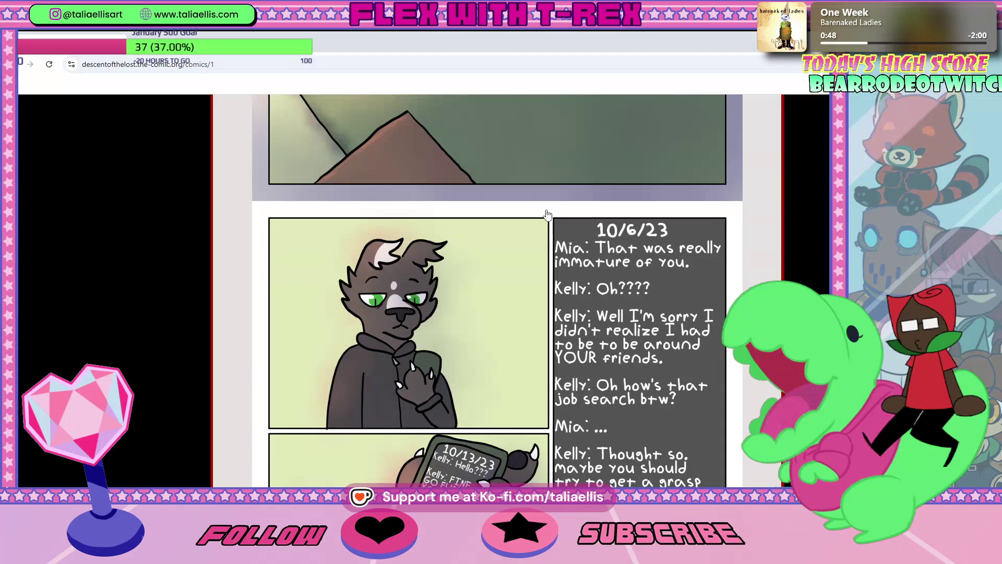
{"action": "scroll", "coordinate": [547, 214], "scroll_direction": "down", "scroll_amount": 4}
{"action": "scroll", "coordinate": [546, 222], "scroll_direction": "down", "scroll_amount": 2}
{"action": "scroll", "coordinate": [544, 230], "scroll_direction": "down", "scroll_amount": 4}
{"action": "scroll", "coordinate": [543, 241], "scroll_direction": "down", "scroll_amount": 3}
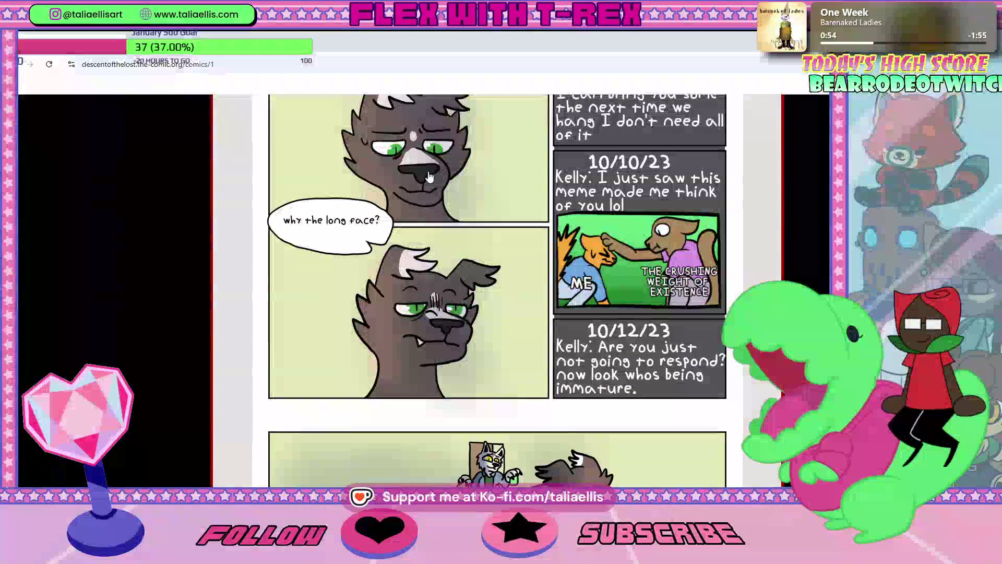
{"action": "scroll", "coordinate": [429, 163], "scroll_direction": "down", "scroll_amount": 1}
{"action": "scroll", "coordinate": [429, 162], "scroll_direction": "down", "scroll_amount": 5}
{"action": "scroll", "coordinate": [429, 160], "scroll_direction": "down", "scroll_amount": 5}
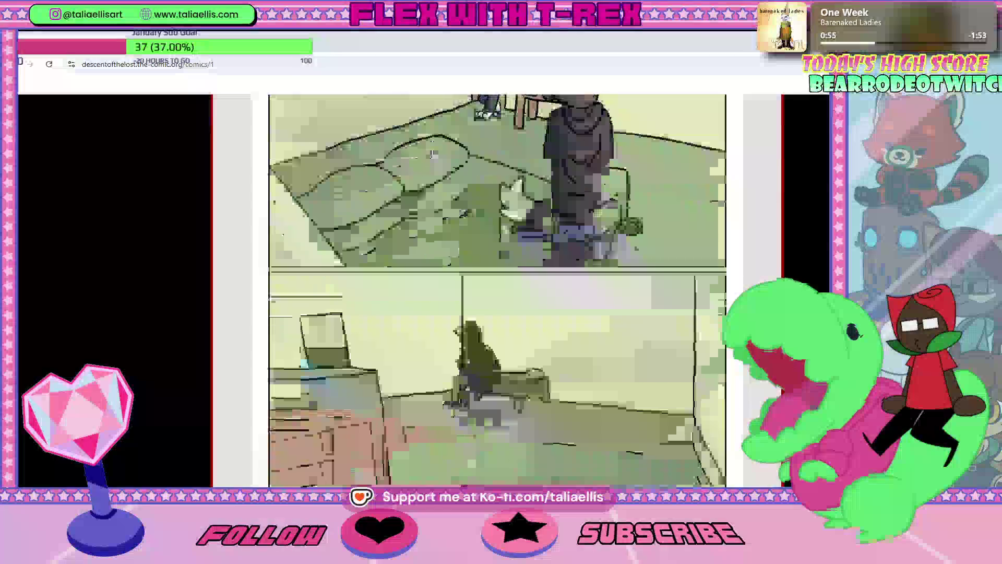
{"action": "scroll", "coordinate": [430, 157], "scroll_direction": "down", "scroll_amount": 4}
{"action": "scroll", "coordinate": [429, 158], "scroll_direction": "down", "scroll_amount": 3}
{"action": "scroll", "coordinate": [428, 161], "scroll_direction": "down", "scroll_amount": 5}
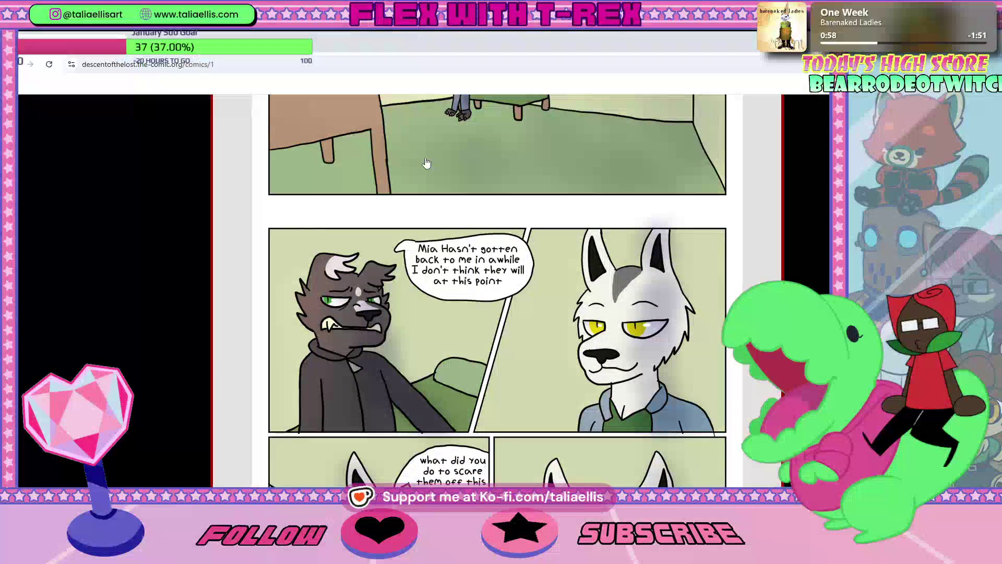
{"action": "scroll", "coordinate": [427, 166], "scroll_direction": "down", "scroll_amount": 3}
{"action": "scroll", "coordinate": [428, 166], "scroll_direction": "down", "scroll_amount": 2}
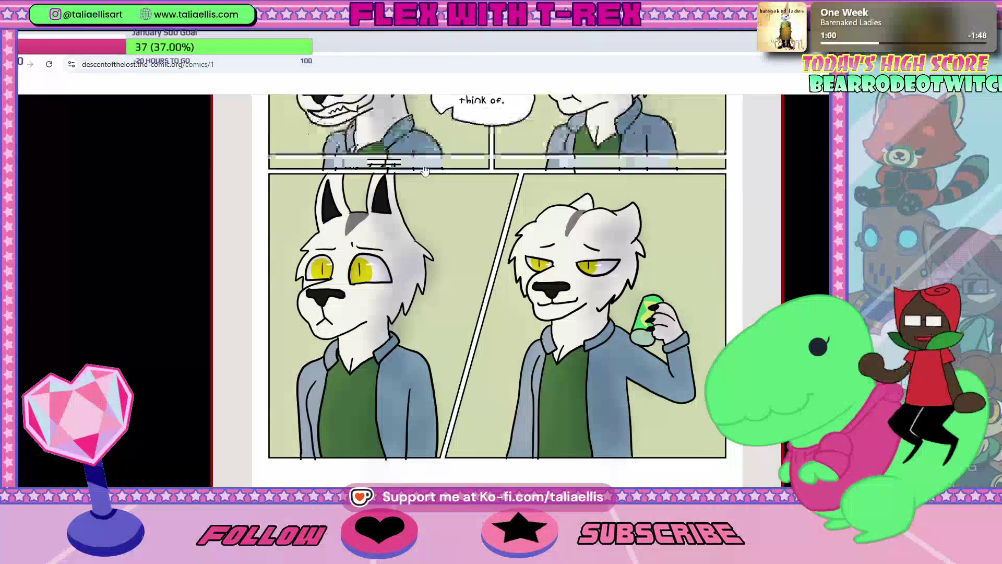
{"action": "scroll", "coordinate": [426, 175], "scroll_direction": "down", "scroll_amount": 3}
{"action": "scroll", "coordinate": [425, 177], "scroll_direction": "down", "scroll_amount": 4}
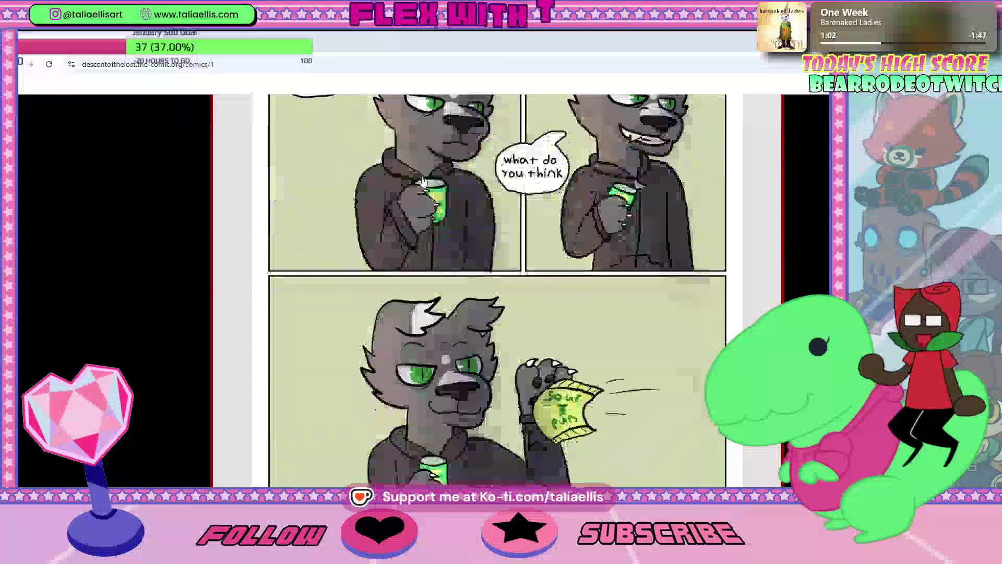
{"action": "scroll", "coordinate": [424, 182], "scroll_direction": "down", "scroll_amount": 3}
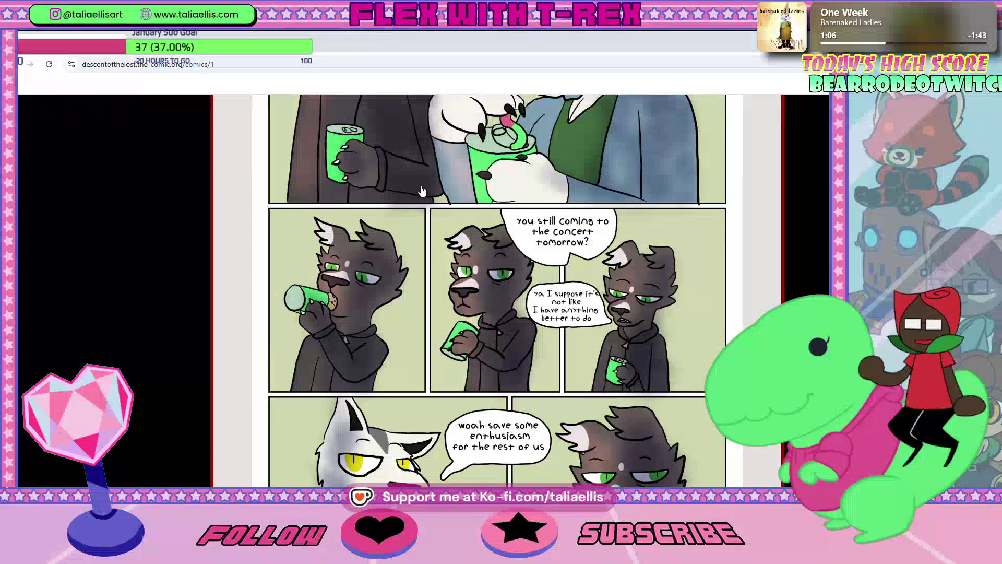
{"action": "scroll", "coordinate": [421, 190], "scroll_direction": "down", "scroll_amount": 1}
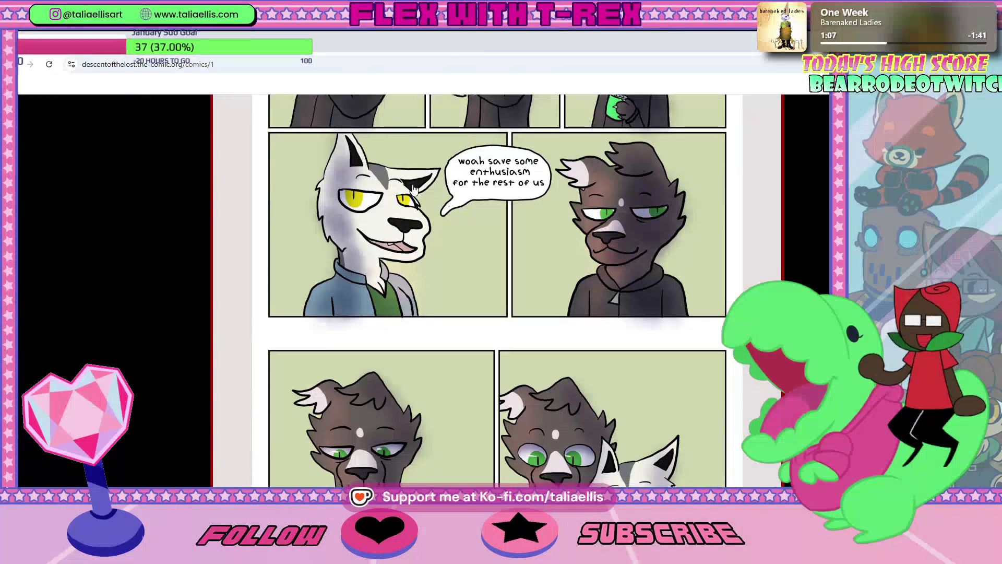
{"action": "scroll", "coordinate": [412, 189], "scroll_direction": "down", "scroll_amount": 5}
{"action": "scroll", "coordinate": [411, 190], "scroll_direction": "down", "scroll_amount": 4}
{"action": "scroll", "coordinate": [410, 191], "scroll_direction": "down", "scroll_amount": 5}
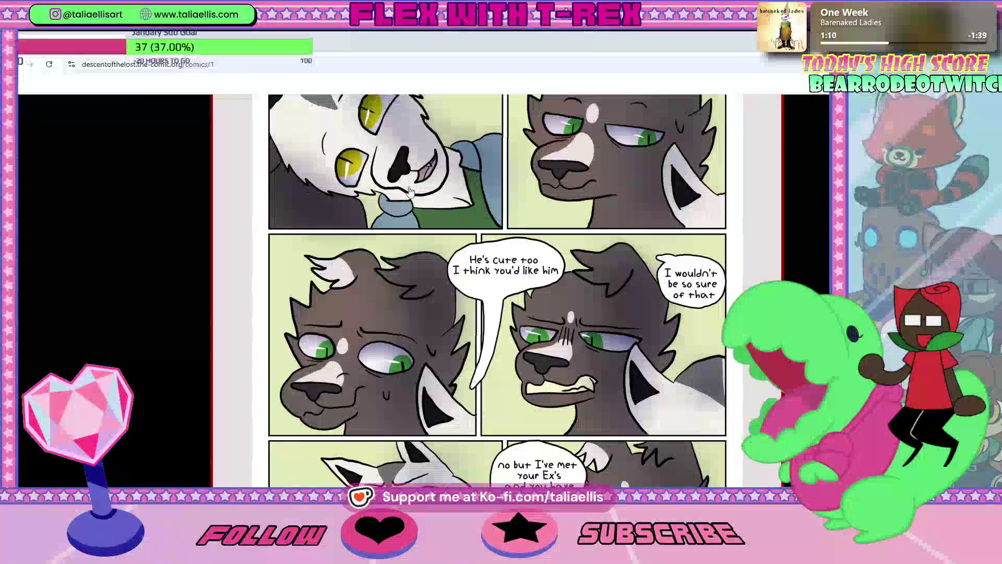
{"action": "scroll", "coordinate": [409, 192], "scroll_direction": "down", "scroll_amount": 3}
{"action": "scroll", "coordinate": [409, 194], "scroll_direction": "down", "scroll_amount": 4}
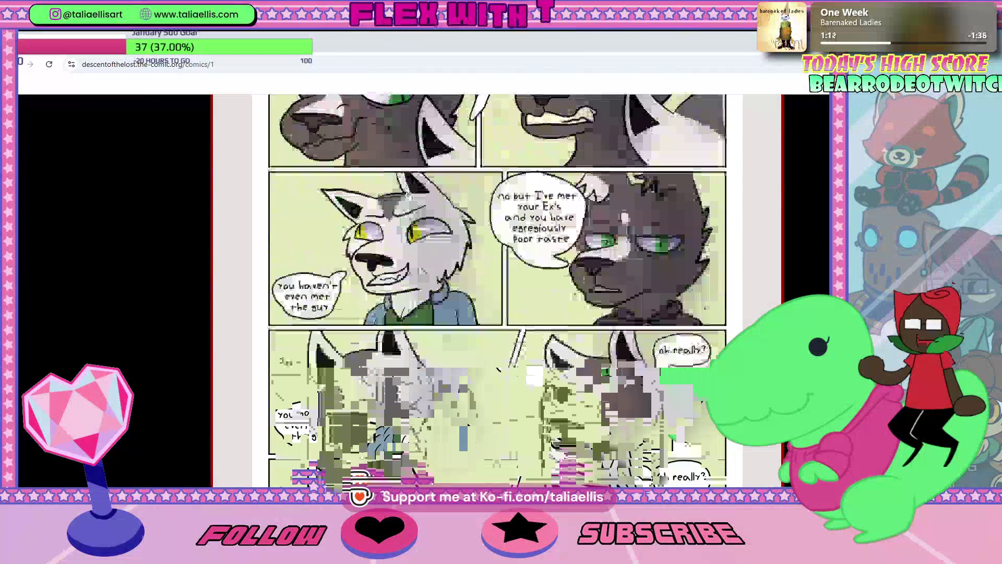
{"action": "scroll", "coordinate": [409, 196], "scroll_direction": "down", "scroll_amount": 4}
{"action": "scroll", "coordinate": [409, 199], "scroll_direction": "down", "scroll_amount": 3}
{"action": "scroll", "coordinate": [408, 199], "scroll_direction": "up", "scroll_amount": 4}
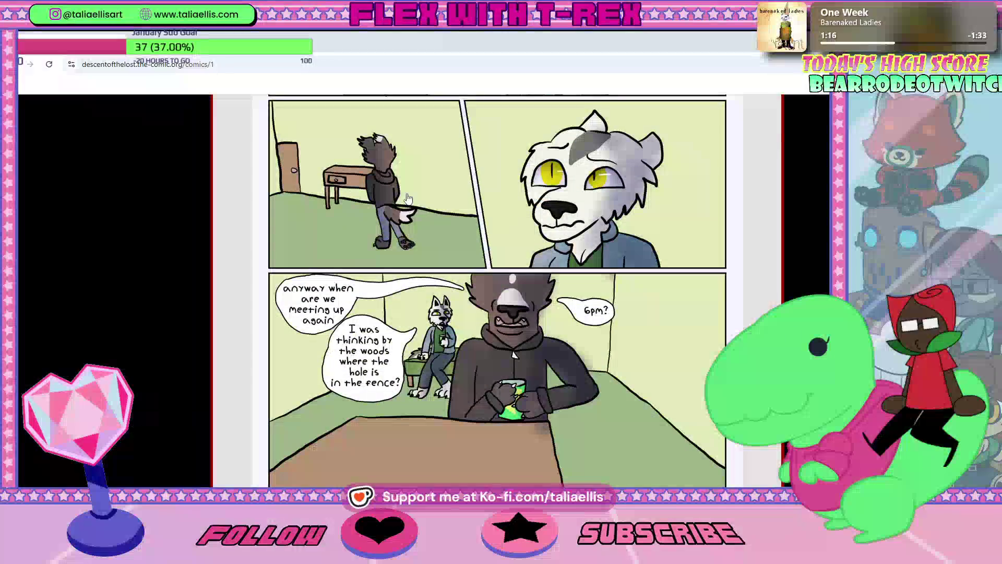
{"action": "scroll", "coordinate": [408, 199], "scroll_direction": "down", "scroll_amount": 4}
{"action": "scroll", "coordinate": [409, 197], "scroll_direction": "down", "scroll_amount": 2}
{"action": "scroll", "coordinate": [409, 197], "scroll_direction": "down", "scroll_amount": 2}
{"action": "scroll", "coordinate": [407, 200], "scroll_direction": "down", "scroll_amount": 2}
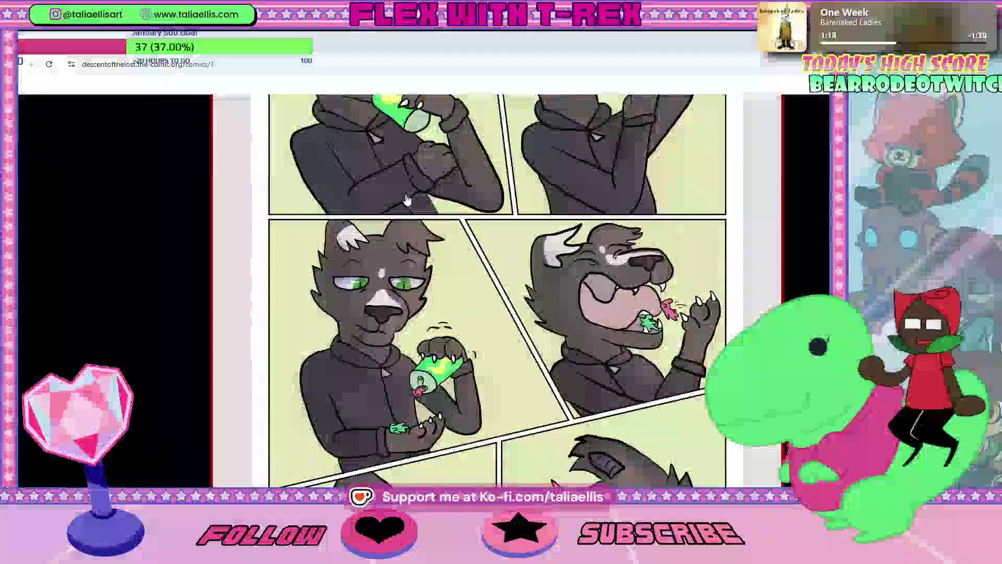
{"action": "scroll", "coordinate": [408, 200], "scroll_direction": "down", "scroll_amount": 3}
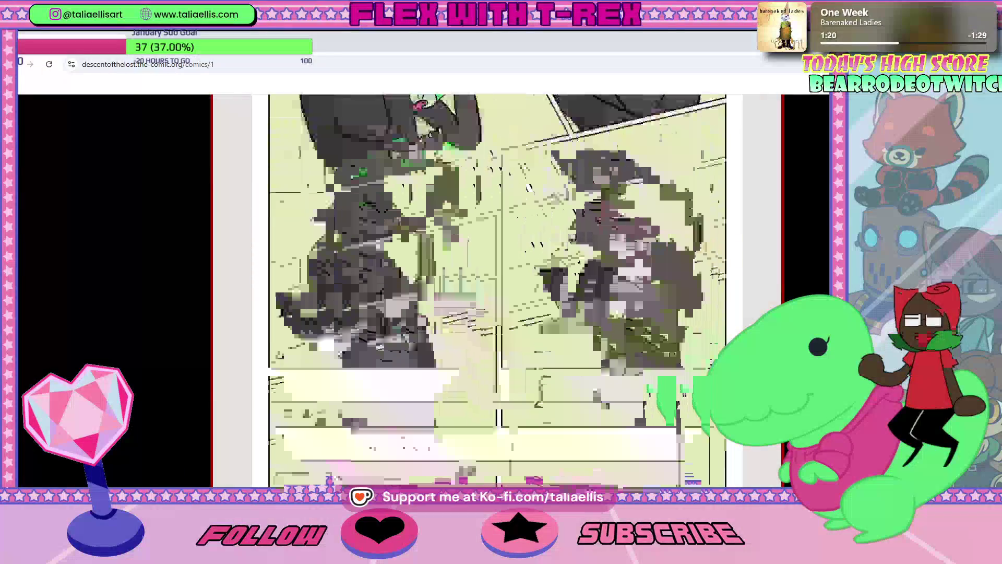
{"action": "scroll", "coordinate": [407, 199], "scroll_direction": "down", "scroll_amount": 3}
{"action": "scroll", "coordinate": [407, 199], "scroll_direction": "down", "scroll_amount": 2}
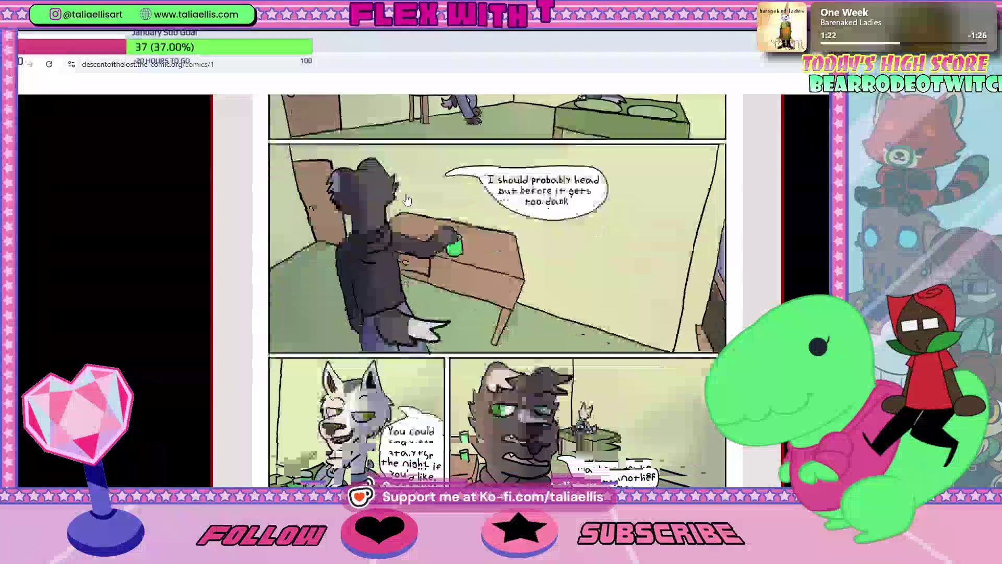
{"action": "scroll", "coordinate": [407, 199], "scroll_direction": "down", "scroll_amount": 2}
{"action": "scroll", "coordinate": [408, 199], "scroll_direction": "down", "scroll_amount": 2}
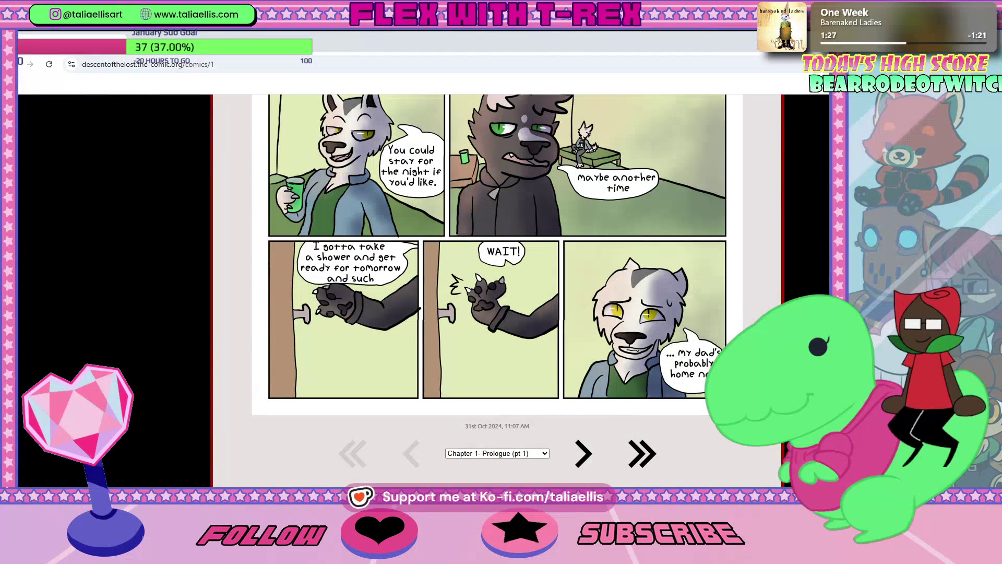
Step: Scroll back up to the Chapter 1 cover and return to Photoshop
{"action": "scroll", "coordinate": [496, 288], "scroll_direction": "up", "scroll_amount": 5}
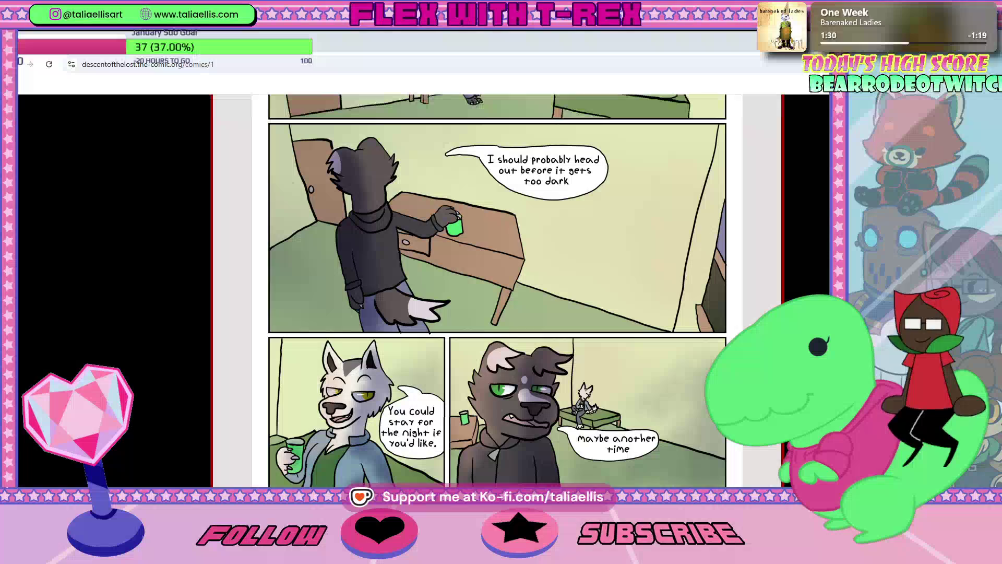
{"action": "scroll", "coordinate": [557, 365], "scroll_direction": "up", "scroll_amount": 5}
{"action": "scroll", "coordinate": [557, 365], "scroll_direction": "up", "scroll_amount": 5}
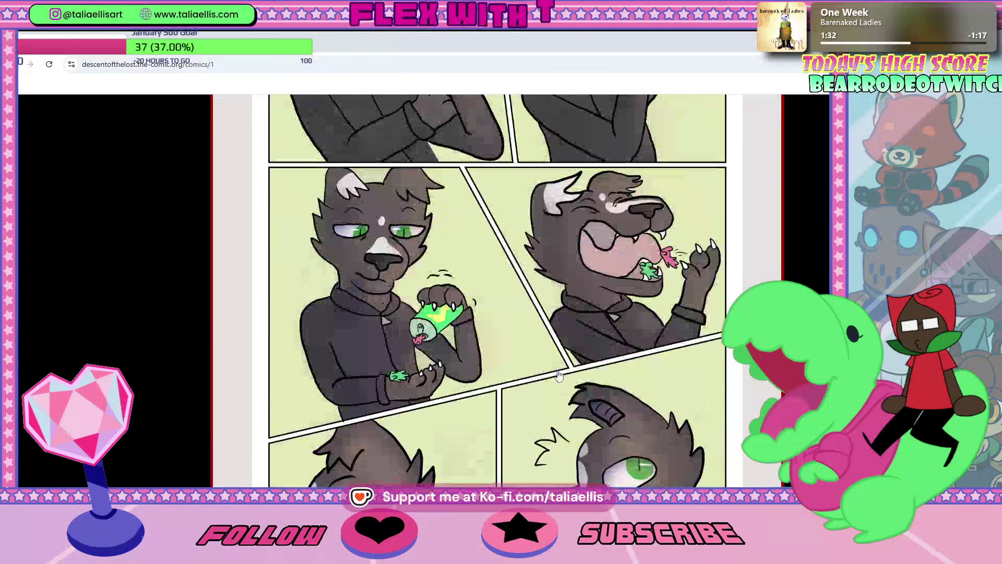
{"action": "scroll", "coordinate": [557, 365], "scroll_direction": "up", "scroll_amount": 5}
{"action": "scroll", "coordinate": [557, 365], "scroll_direction": "up", "scroll_amount": 5}
{"action": "scroll", "coordinate": [532, 355], "scroll_direction": "up", "scroll_amount": 5}
{"action": "scroll", "coordinate": [511, 346], "scroll_direction": "up", "scroll_amount": 5}
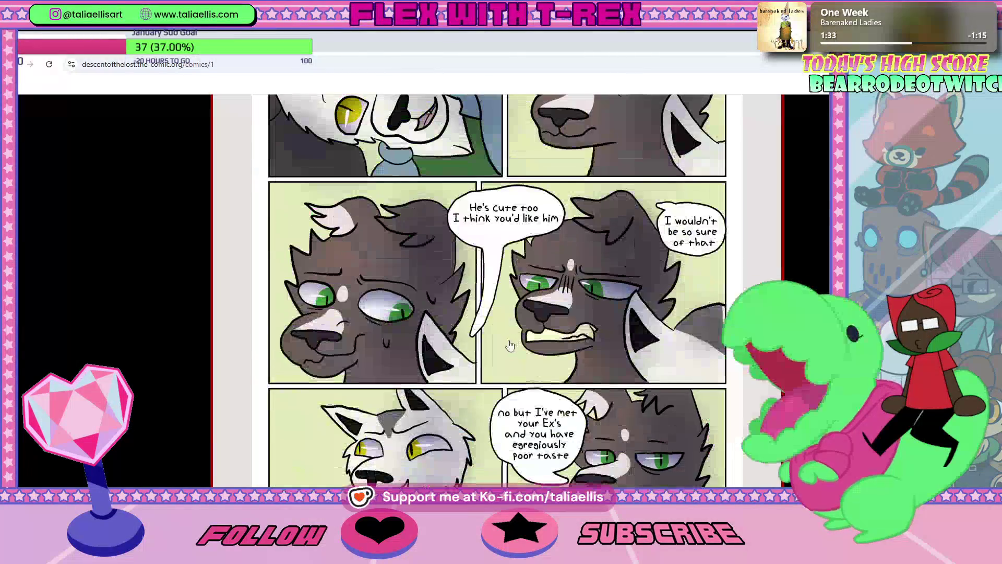
{"action": "scroll", "coordinate": [555, 343], "scroll_direction": "up", "scroll_amount": 5}
{"action": "scroll", "coordinate": [511, 323], "scroll_direction": "up", "scroll_amount": 5}
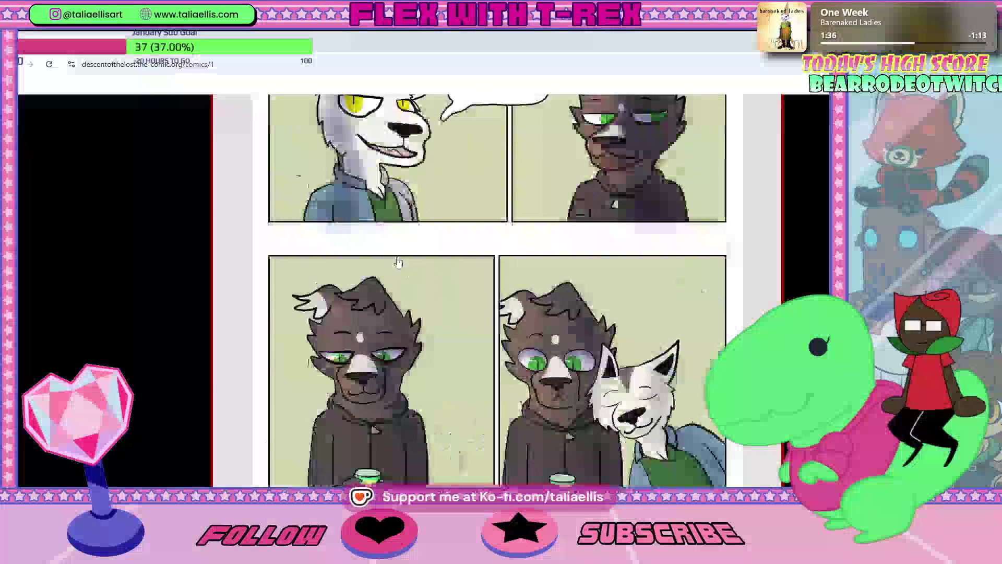
{"action": "scroll", "coordinate": [470, 305], "scroll_direction": "up", "scroll_amount": 5}
{"action": "scroll", "coordinate": [428, 287], "scroll_direction": "up", "scroll_amount": 5}
{"action": "scroll", "coordinate": [388, 270], "scroll_direction": "up", "scroll_amount": 3}
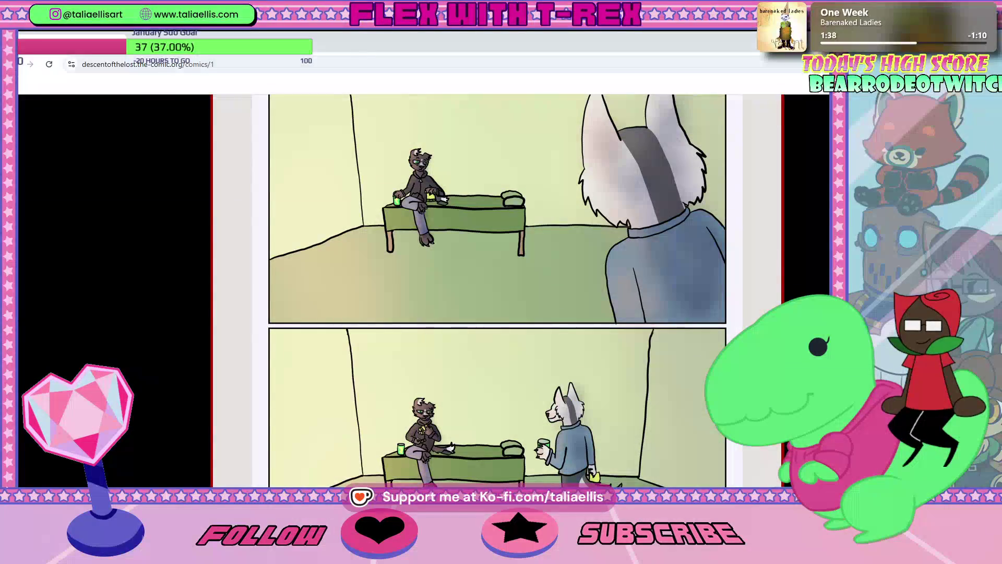
{"action": "scroll", "coordinate": [497, 293], "scroll_direction": "up", "scroll_amount": 10}
{"action": "scroll", "coordinate": [497, 292], "scroll_direction": "up", "scroll_amount": 2}
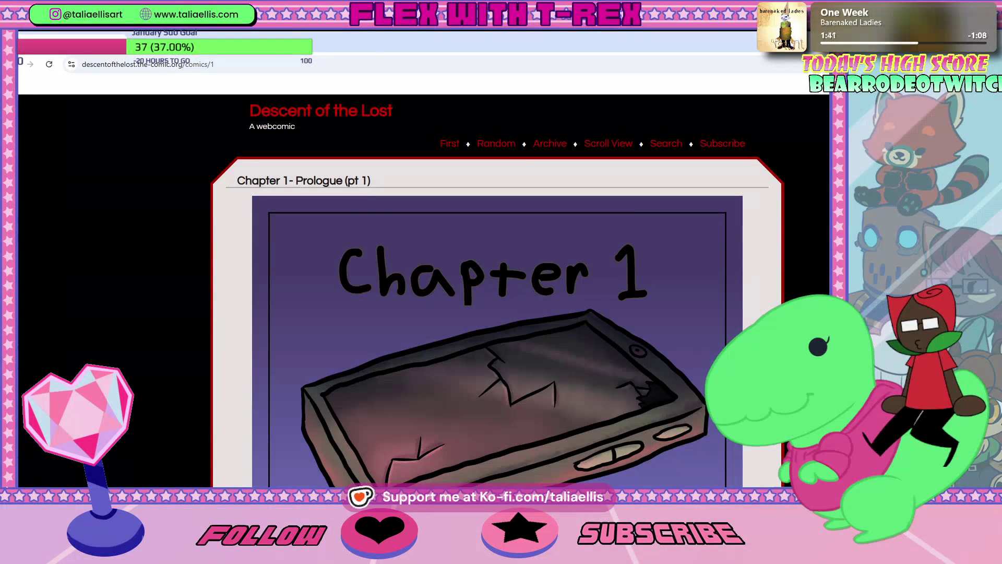
{"action": "scroll", "coordinate": [497, 293], "scroll_direction": "down", "scroll_amount": 9}
{"action": "scroll", "coordinate": [497, 292], "scroll_direction": "up", "scroll_amount": 3}
{"action": "scroll", "coordinate": [498, 293], "scroll_direction": "up", "scroll_amount": 5}
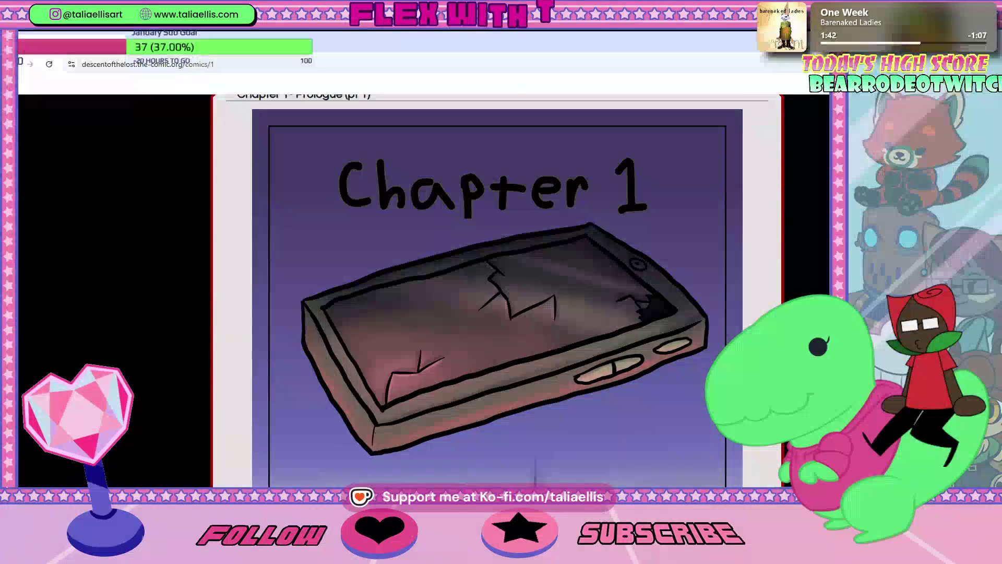
{"action": "scroll", "coordinate": [758, 122], "scroll_direction": "down", "scroll_amount": 2}
{"action": "scroll", "coordinate": [758, 123], "scroll_direction": "up", "scroll_amount": 3}
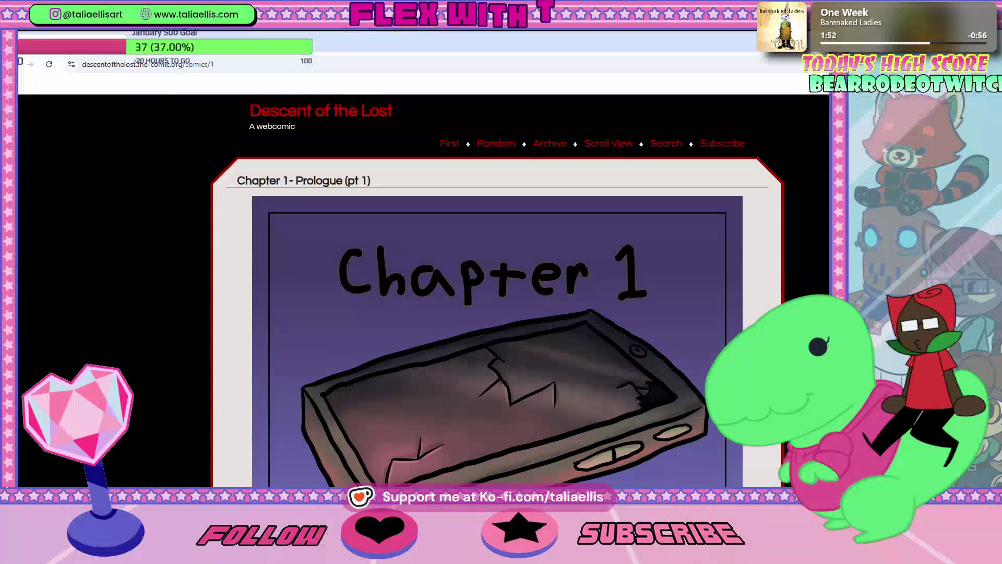
{"action": "key", "text": "alt+Tab"}
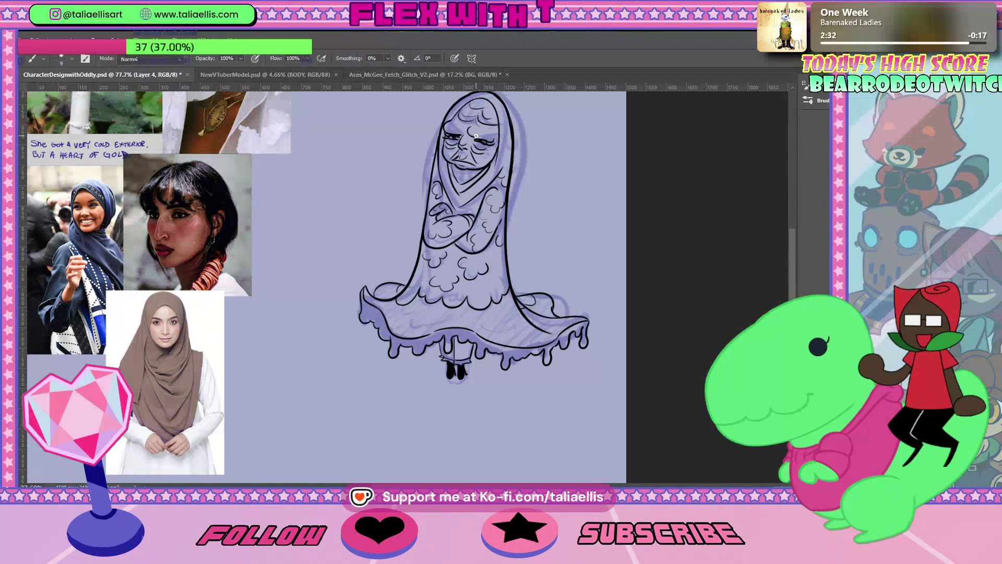
{"action": "key", "text": "e"}
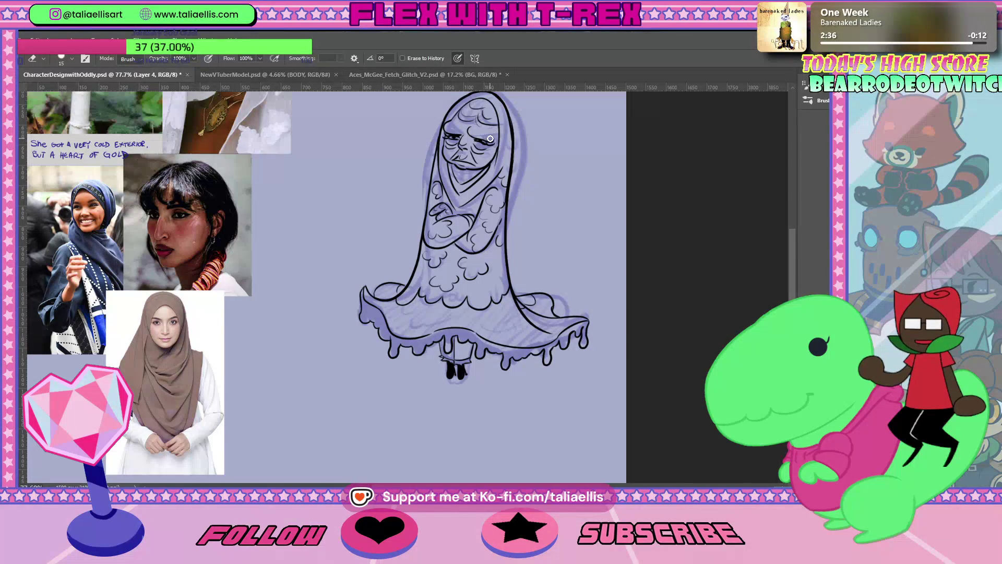
{"action": "key", "text": "b"}
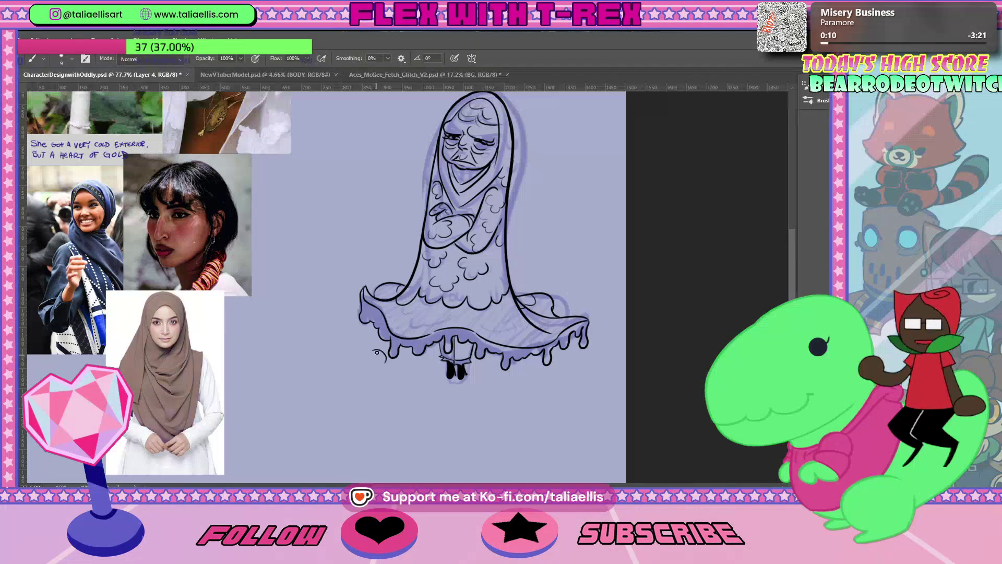
{"action": "key", "text": "ctrl+z"}
{"action": "left_click_drag", "start_coordinate": [374, 346], "coordinate": [381, 365]}
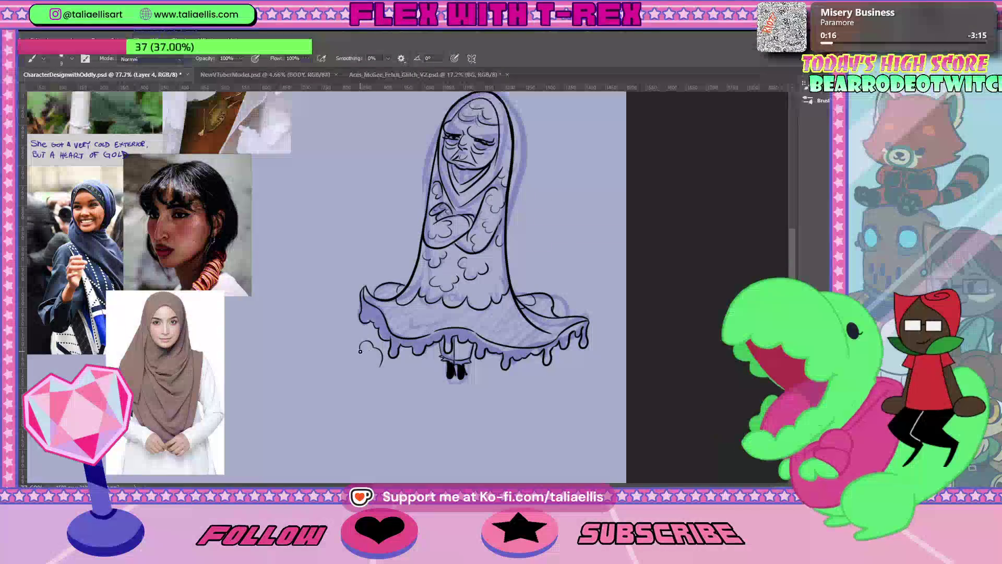
{"action": "left_click_drag", "start_coordinate": [367, 351], "coordinate": [382, 363]}
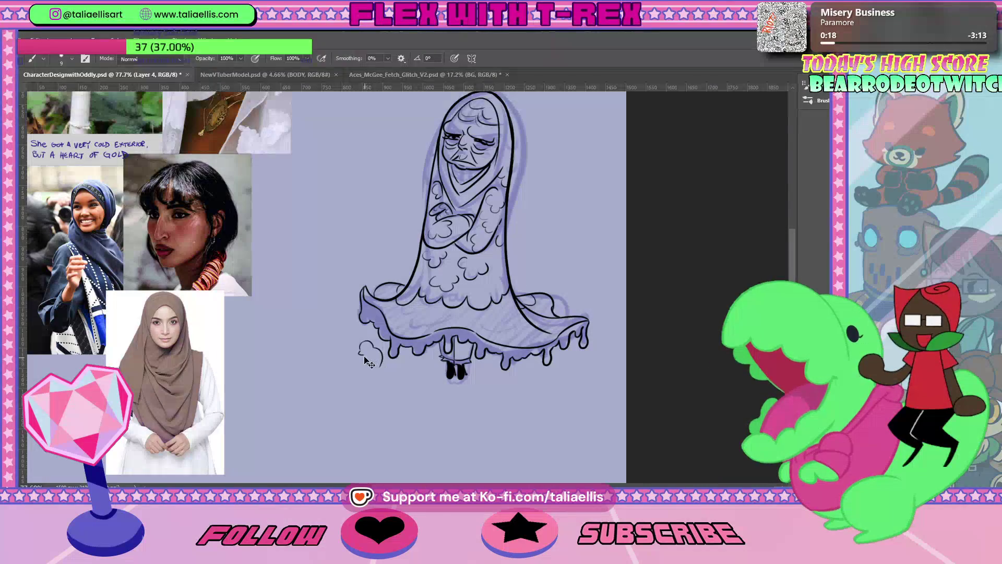
{"action": "key", "text": "ctrl+z"}
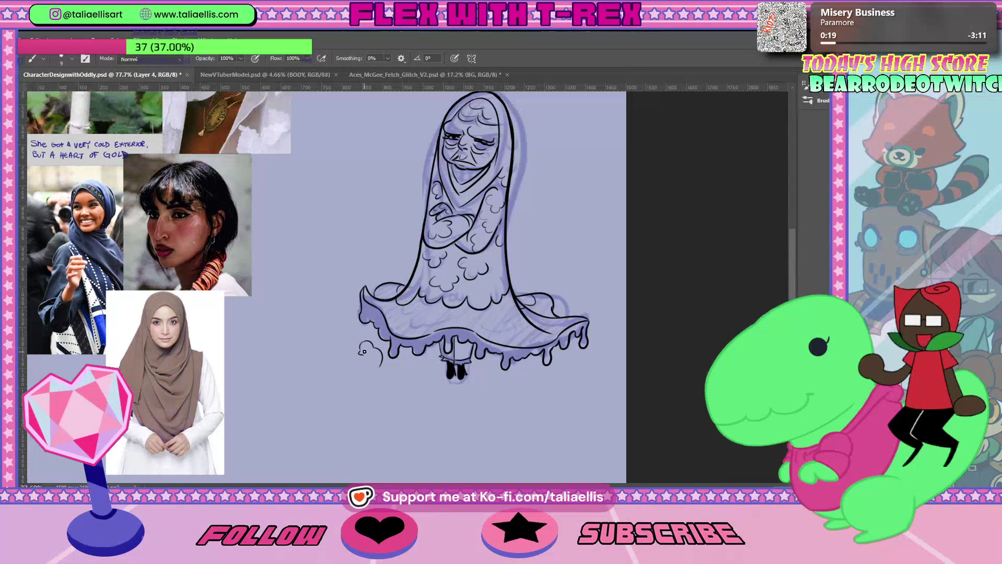
{"action": "left_click_drag", "start_coordinate": [367, 351], "coordinate": [369, 351]}
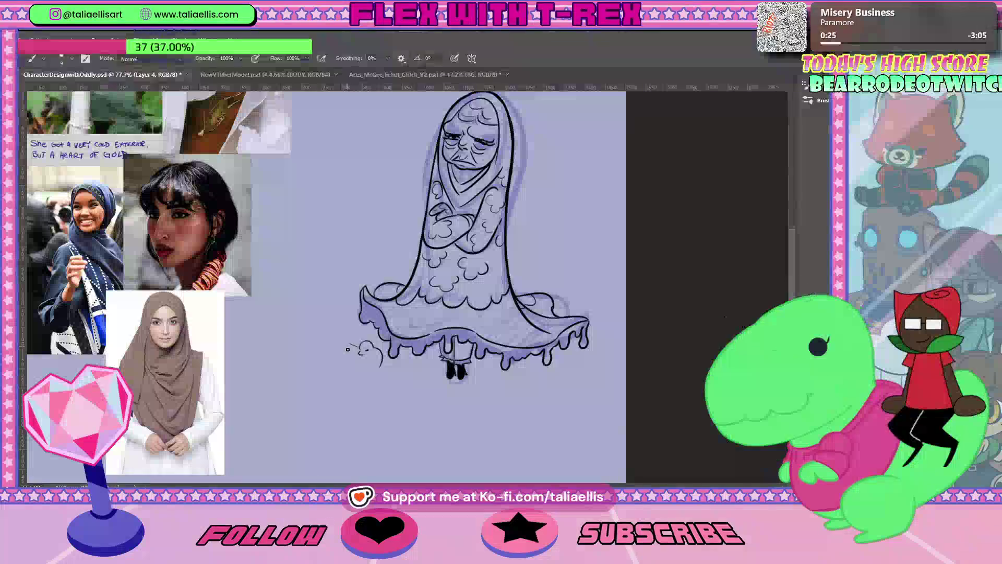
{"action": "mouse_move", "coordinate": [358, 346]}
{"action": "left_mouse_down"}
{"action": "mouse_move", "coordinate": [350, 345]}
{"action": "mouse_move", "coordinate": [370, 356]}
{"action": "left_mouse_up"}
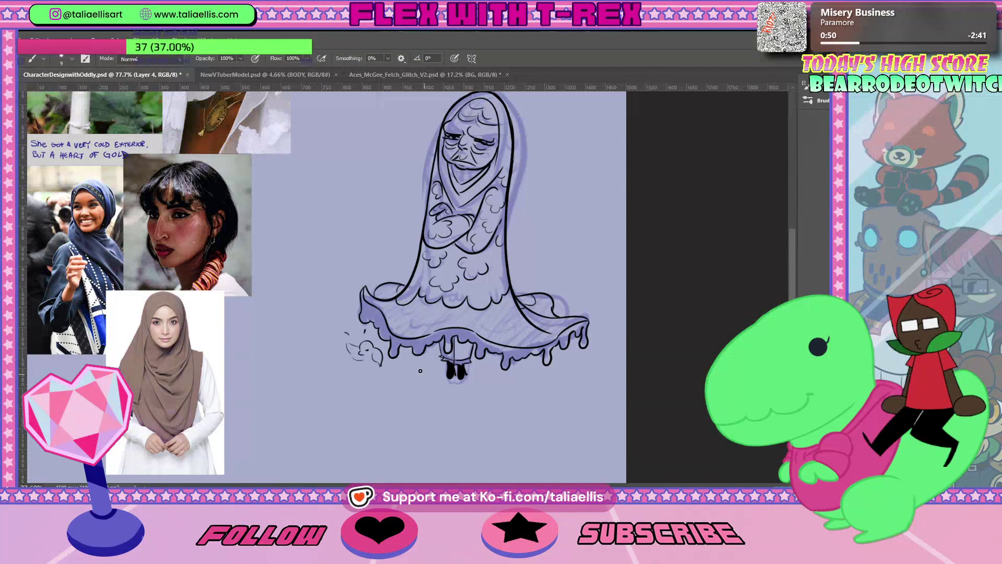
{"action": "key", "text": "l"}
{"action": "left_click_drag", "start_coordinate": [384, 357], "coordinate": [388, 373]}
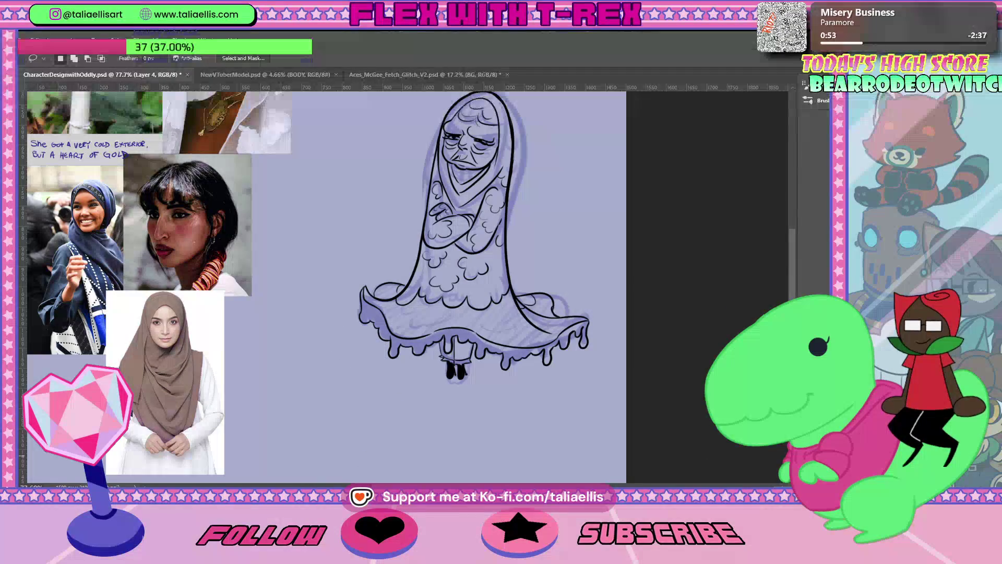
Step: Hide the blue sketch layer, fit the canvas, then zoom the figure to 88%
{"action": "left_click", "coordinate": [856, 397]}
{"action": "key", "text": "ctrl+0"}
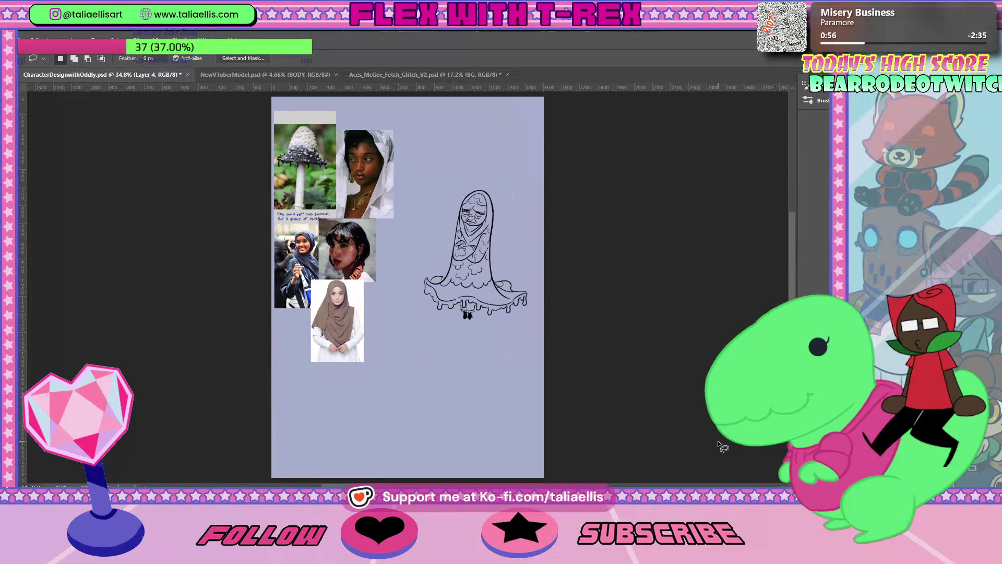
{"action": "key", "text": "z"}
{"action": "left_click_drag", "start_coordinate": [516, 248], "coordinate": [477, 221]}
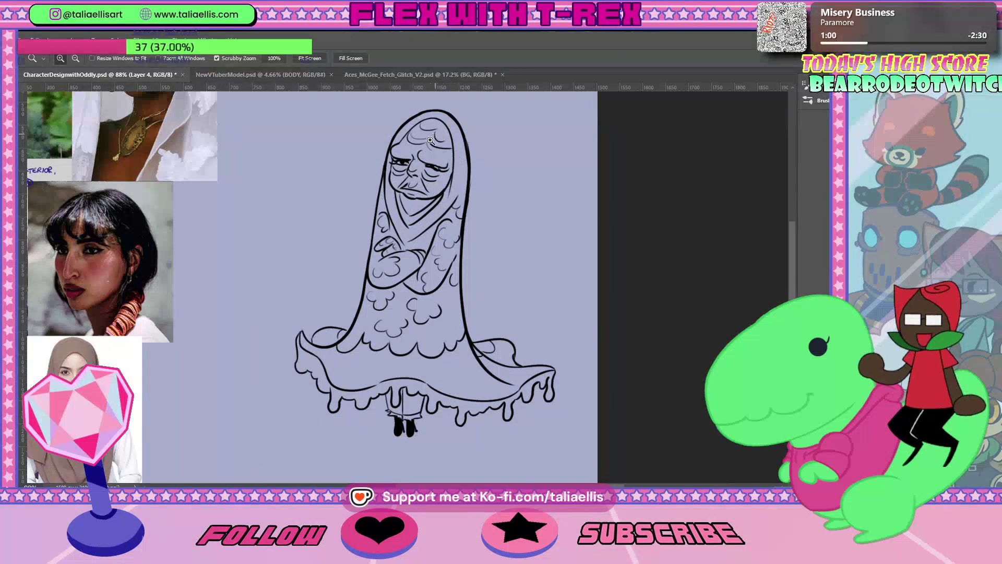
{"action": "key", "text": "e"}
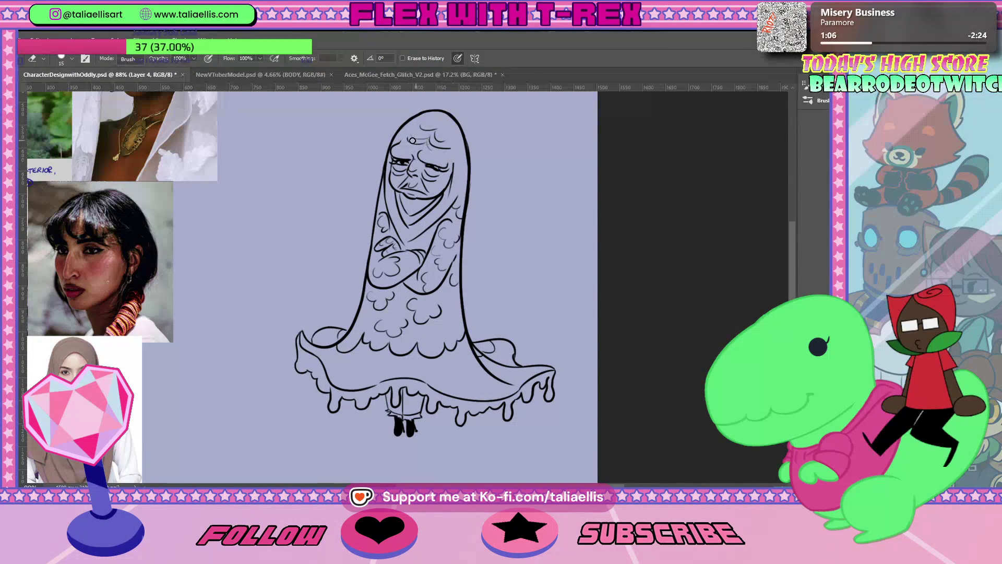
{"action": "key", "text": "b"}
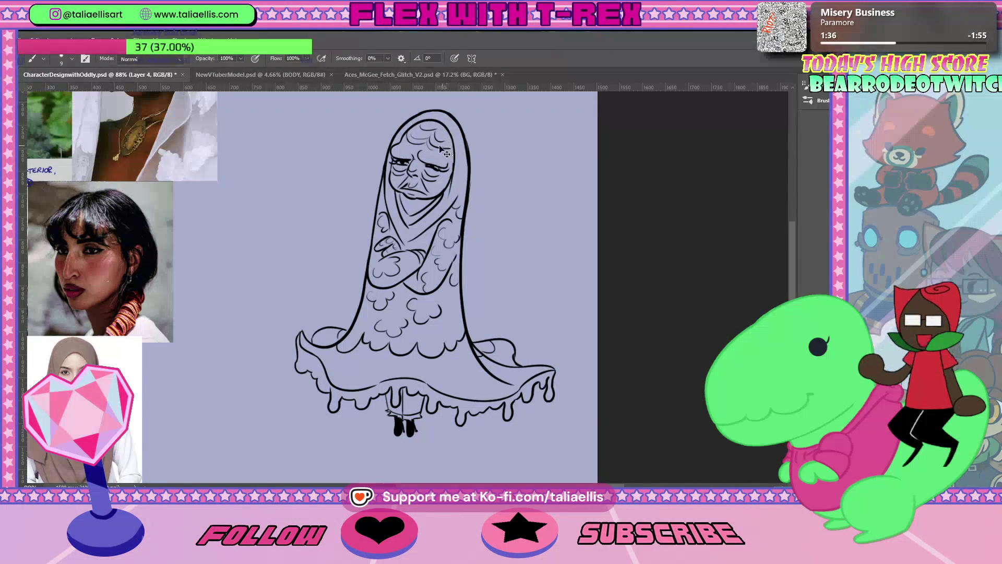
{"action": "key", "text": "e"}
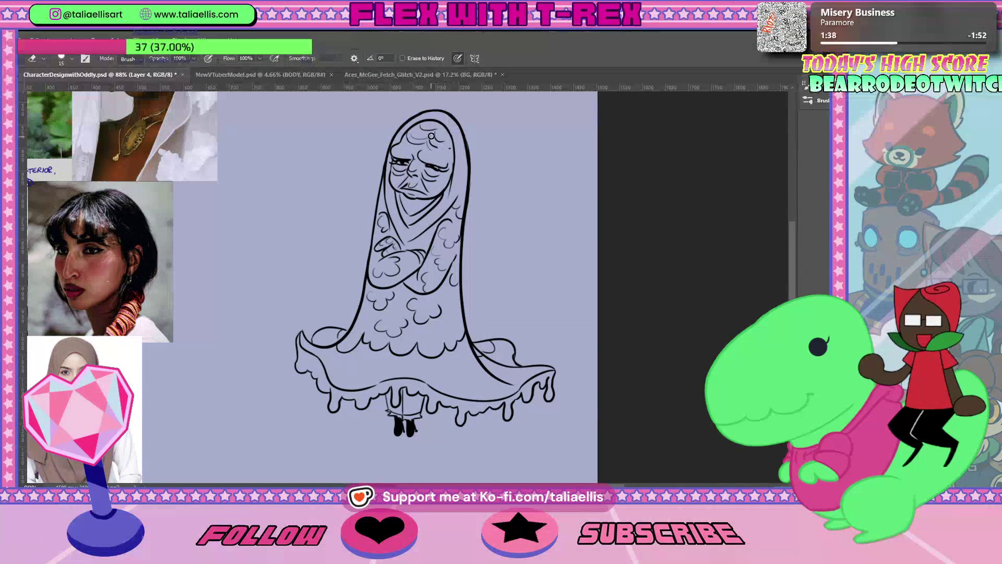
{"action": "key", "text": "b"}
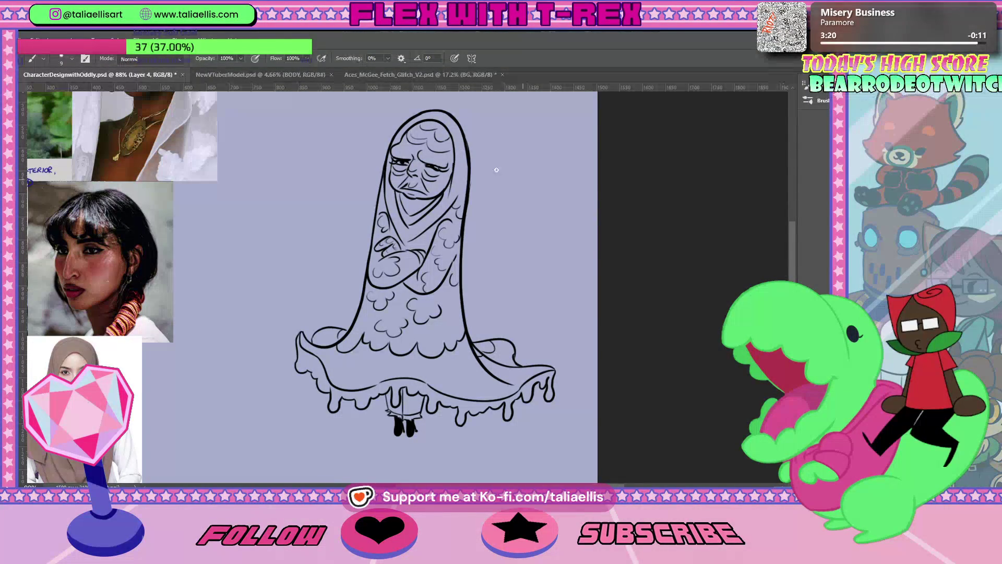
{"action": "key", "text": "e"}
Step: Alternate brush and eraser to clean stray bits on the face, hijab and crossed-arm lines
{"action": "scroll", "coordinate": [456, 105], "scroll_direction": "up", "scroll_amount": 2}
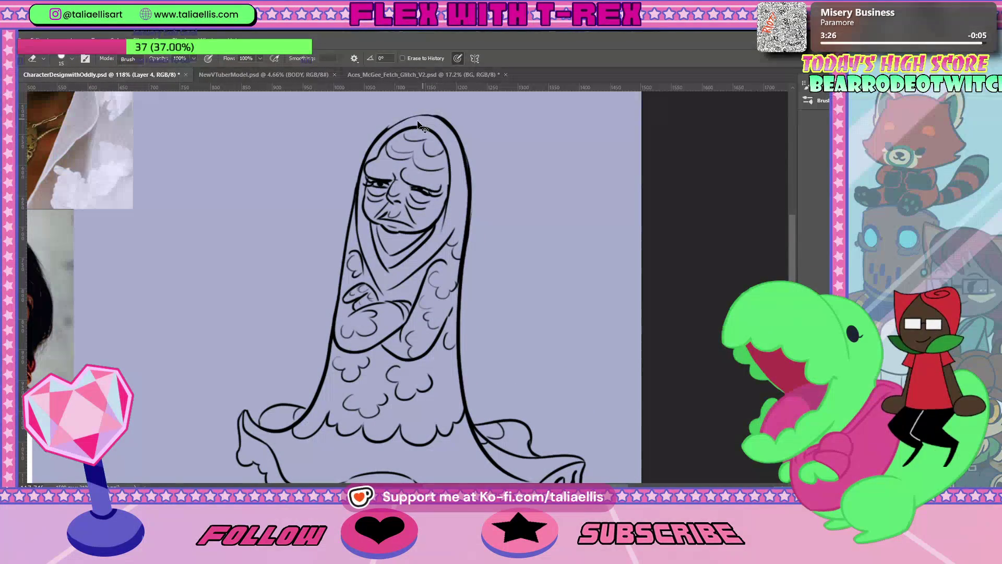
{"action": "key", "text": "b"}
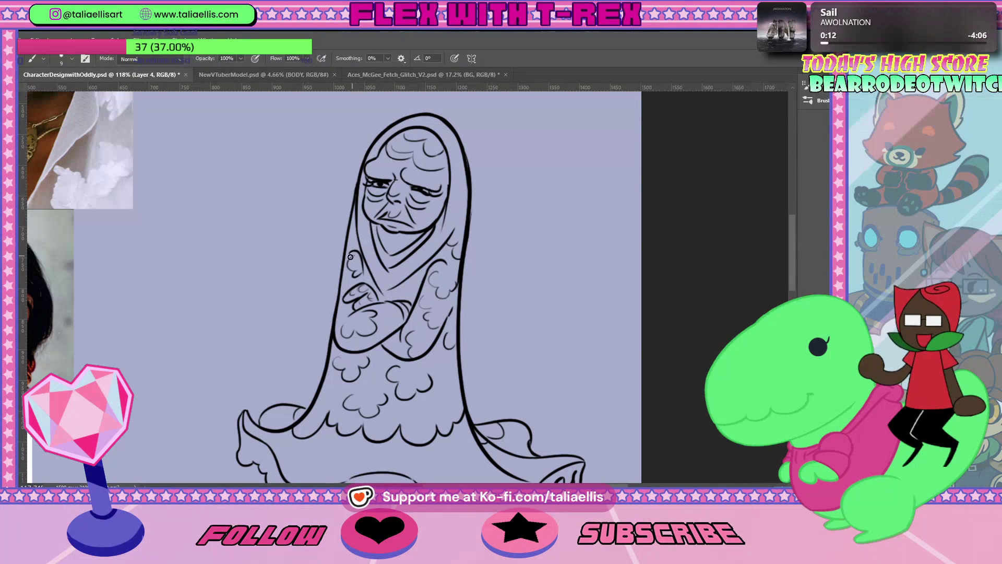
{"action": "key", "text": "e"}
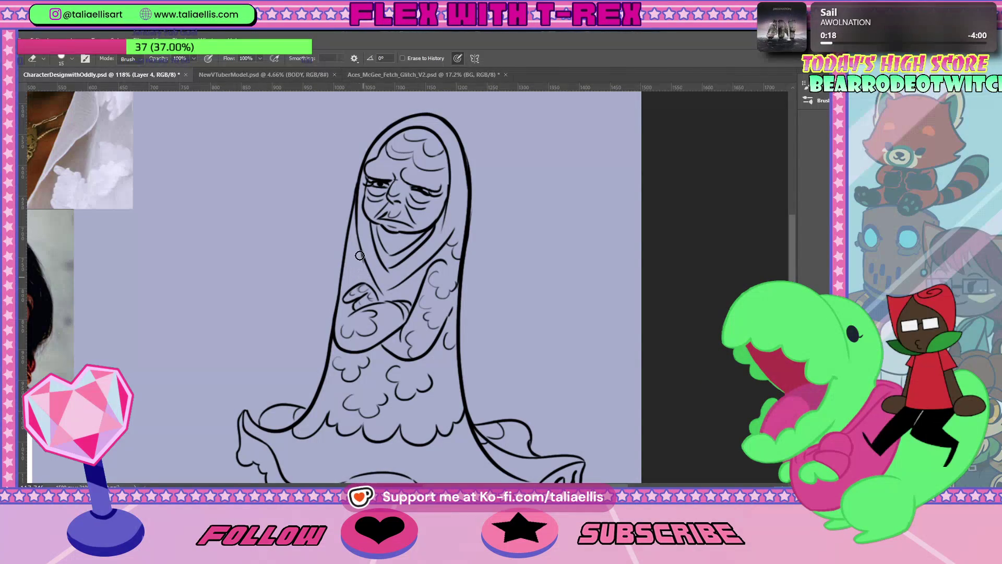
{"action": "key", "text": "b"}
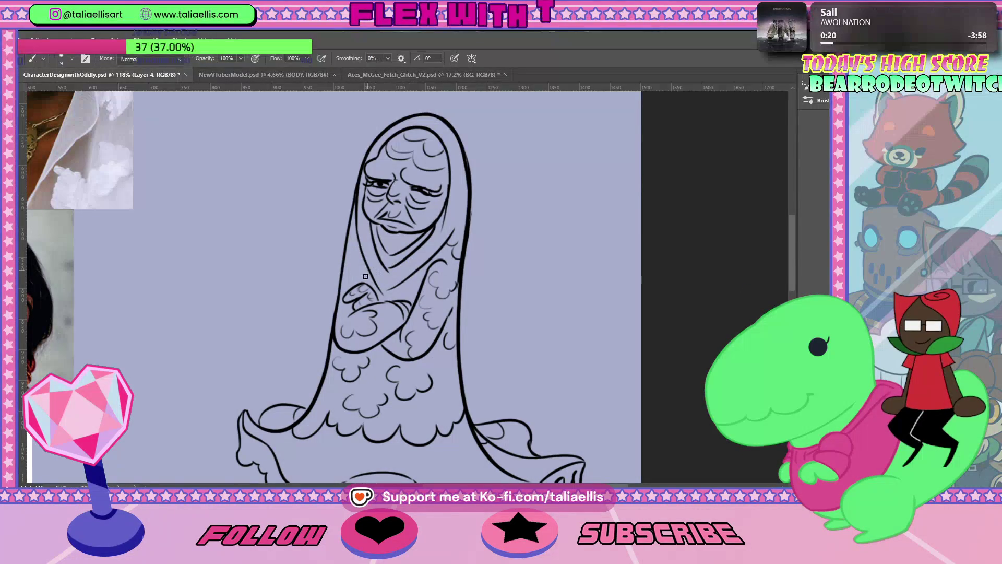
{"action": "key", "text": "e"}
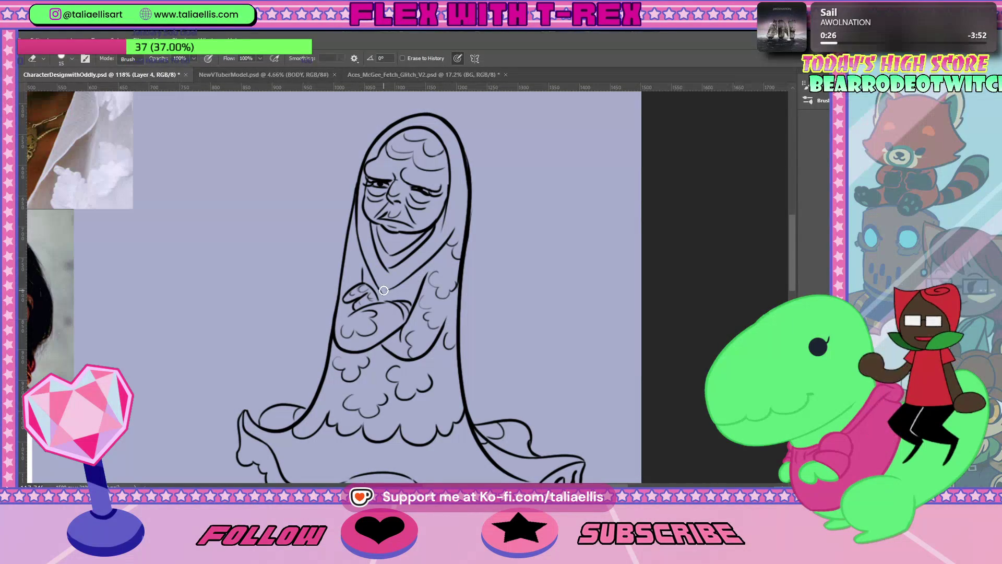
{"action": "key", "text": "b"}
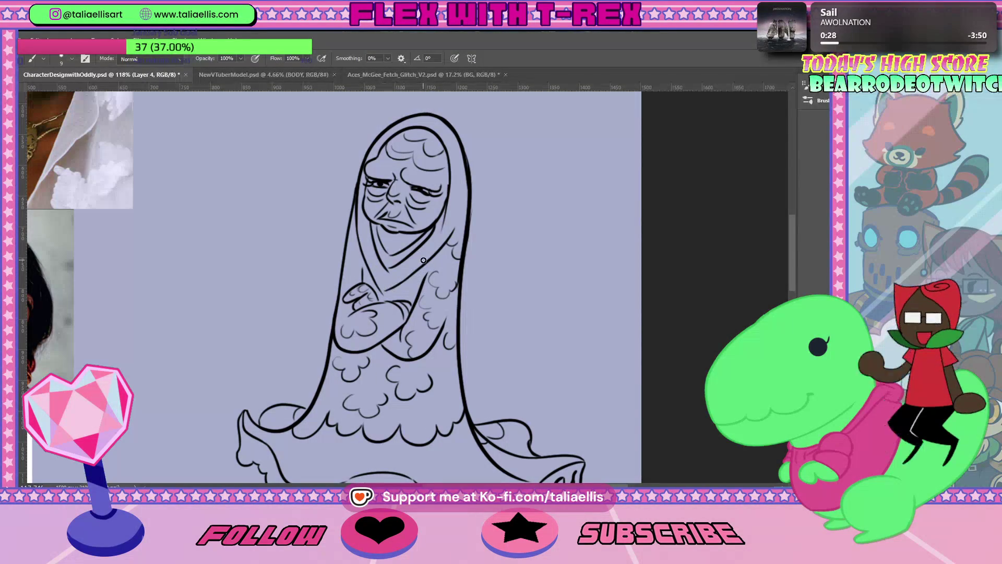
{"action": "key", "text": "e"}
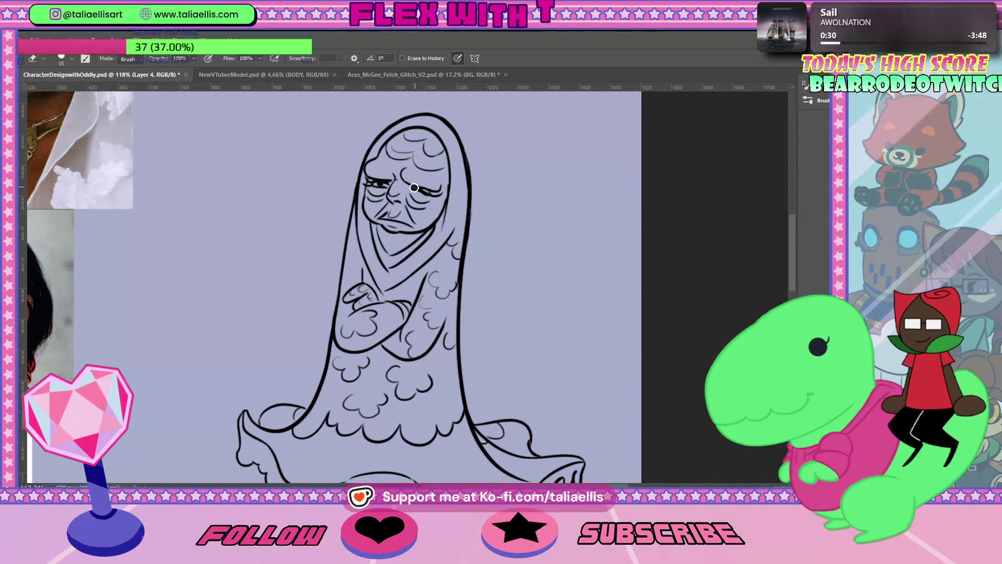
{"action": "key", "text": "b"}
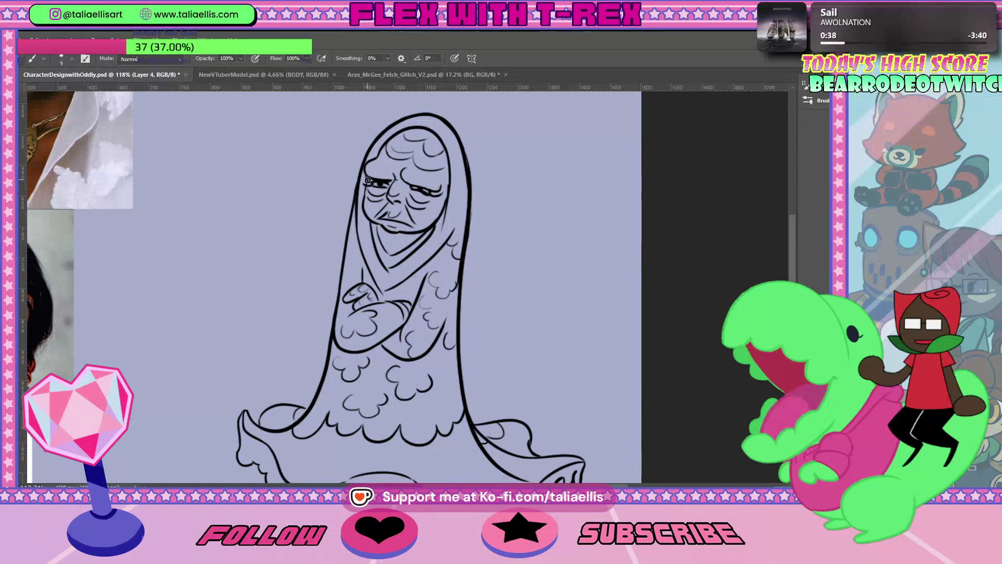
{"action": "key", "text": "e"}
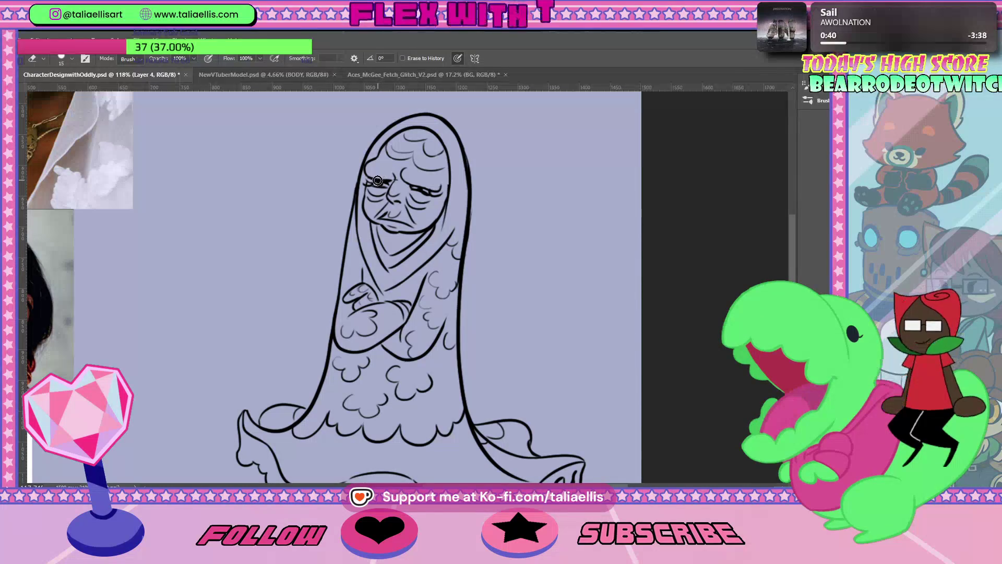
{"action": "key", "text": "b"}
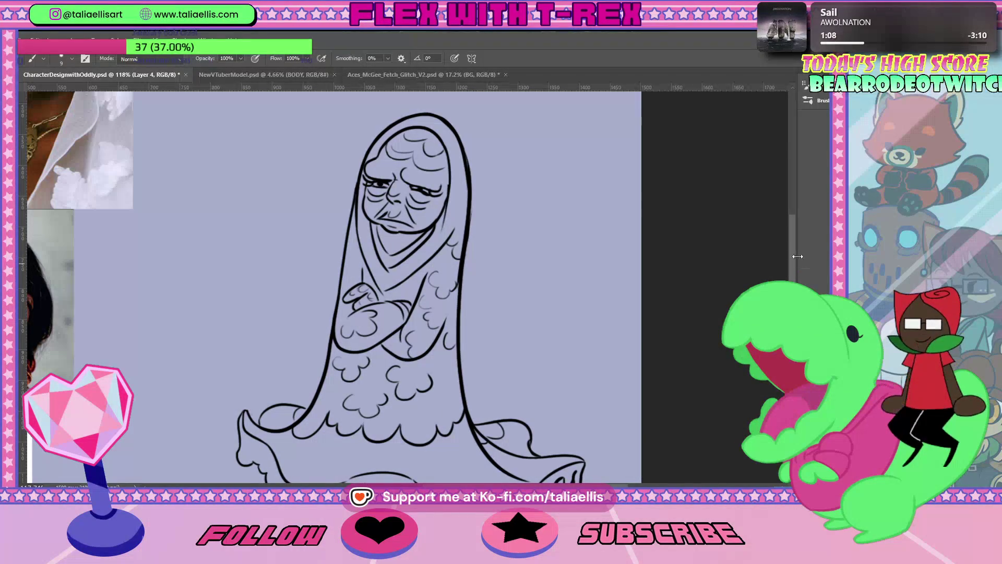
{"action": "left_click_drag", "start_coordinate": [794, 259], "coordinate": [789, 281]}
Step: Re-stroke the robe's right outline above the dripping hem with the Brush to darken and thicken it
{"action": "key", "text": "e"}
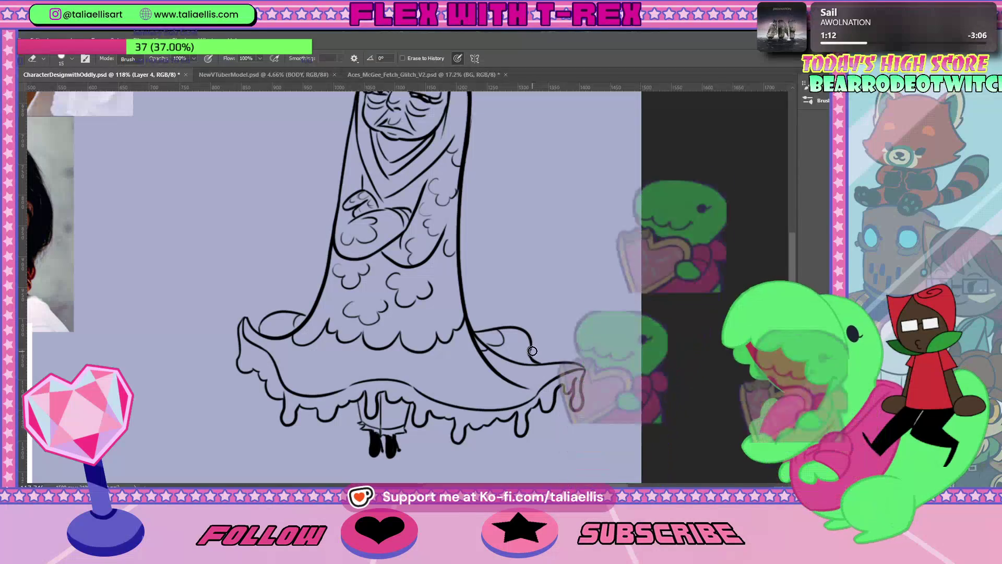
{"action": "key", "text": "b"}
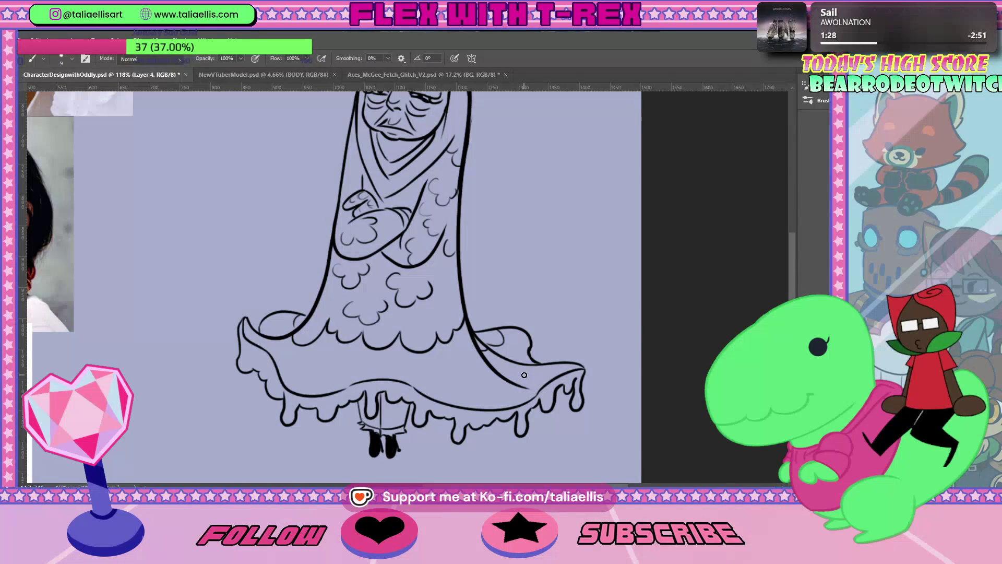
{"action": "left_click_drag", "start_coordinate": [459, 189], "coordinate": [458, 244]}
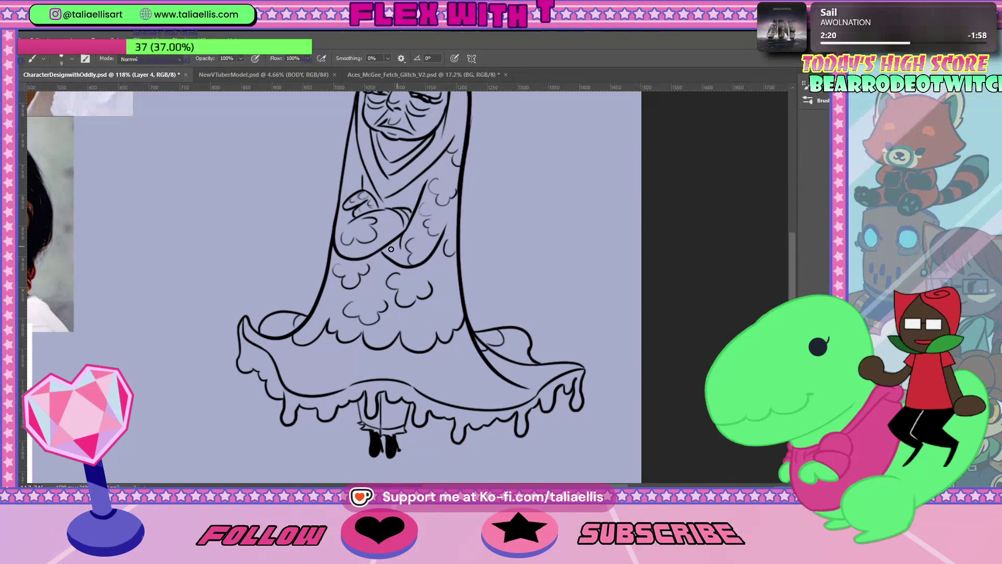
Step: Ink a scalloped cloud spot on the dress next to the crossed arms
{"action": "key", "text": "e"}
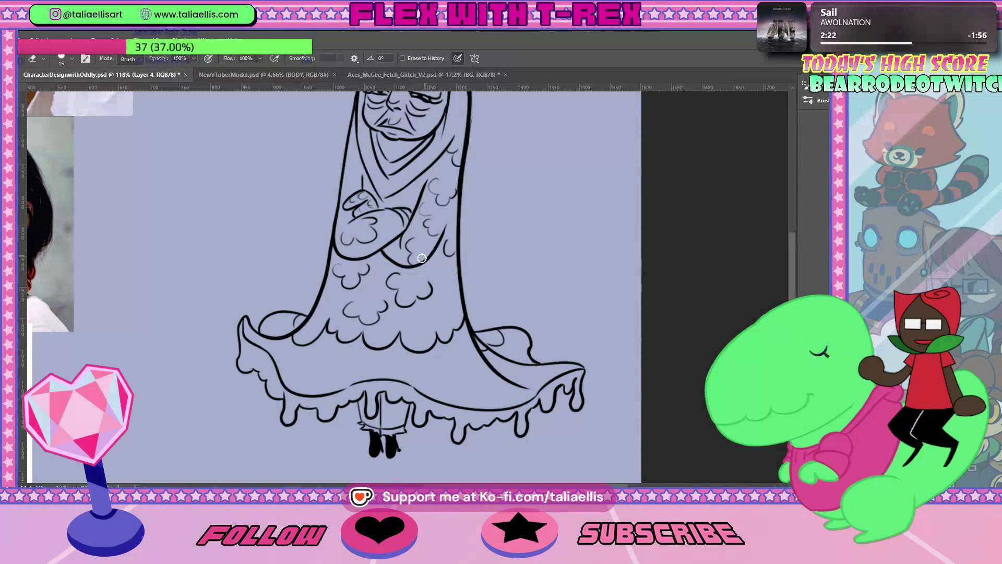
{"action": "key", "text": "b"}
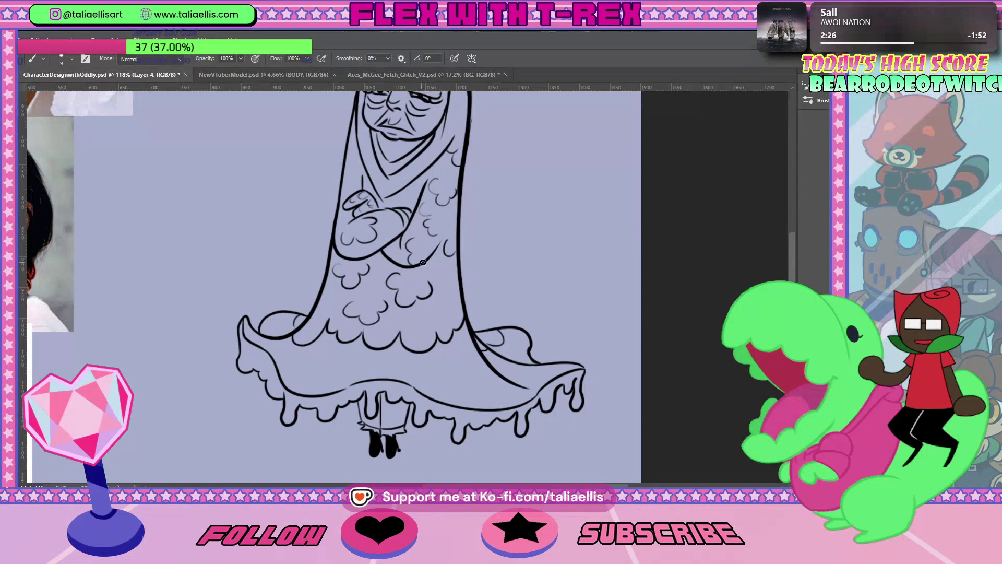
{"action": "left_click_drag", "start_coordinate": [405, 290], "coordinate": [431, 284]}
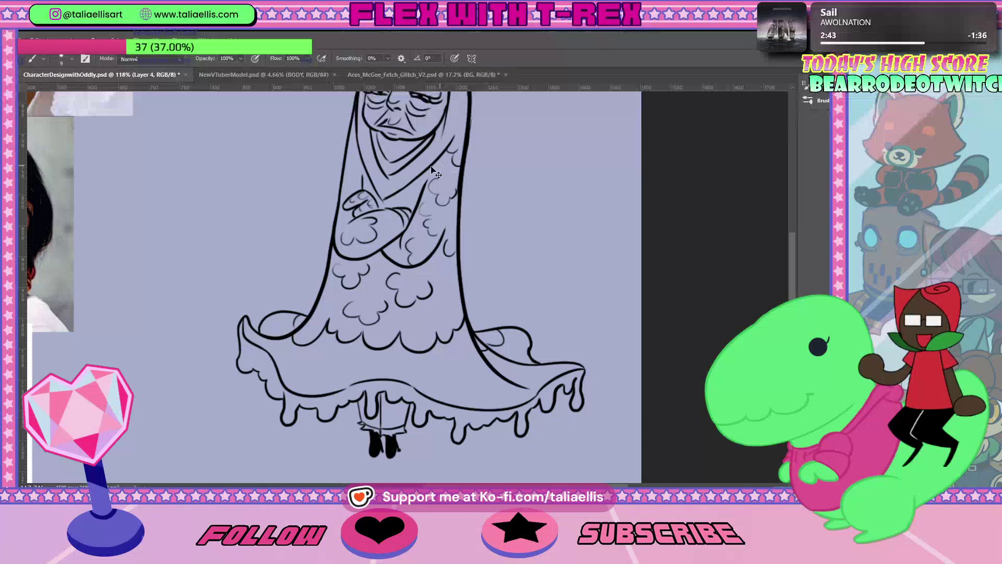
Step: Alternate between Eraser and Brush to tidy stray marks near the hijab, ending on the Brush
{"action": "key", "text": "e"}
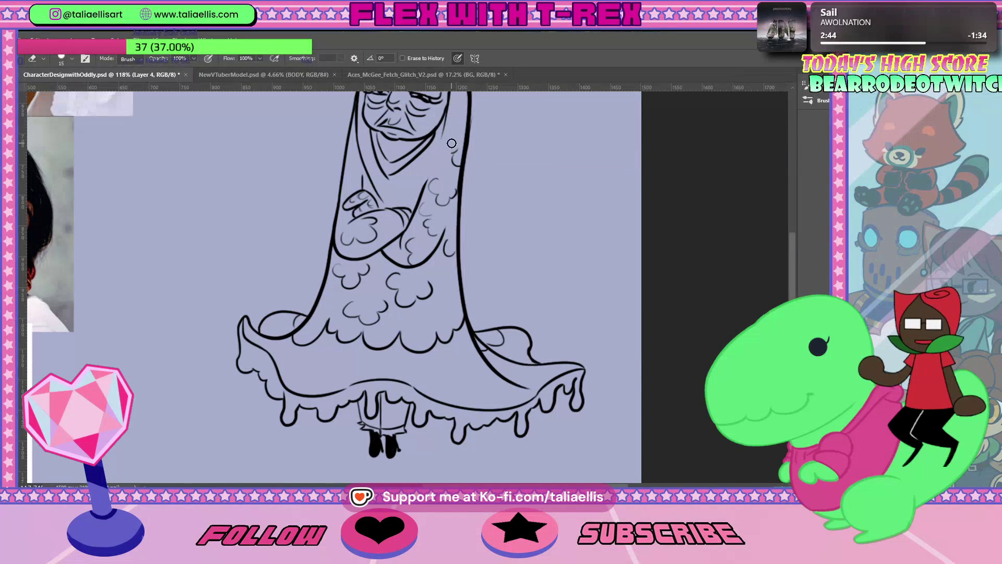
{"action": "key", "text": "b"}
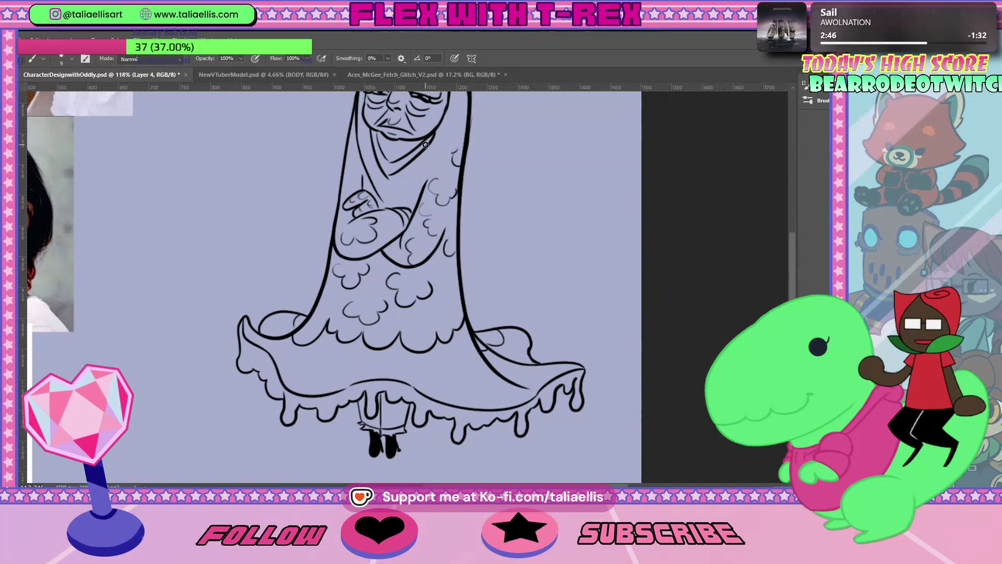
{"action": "key", "text": "e"}
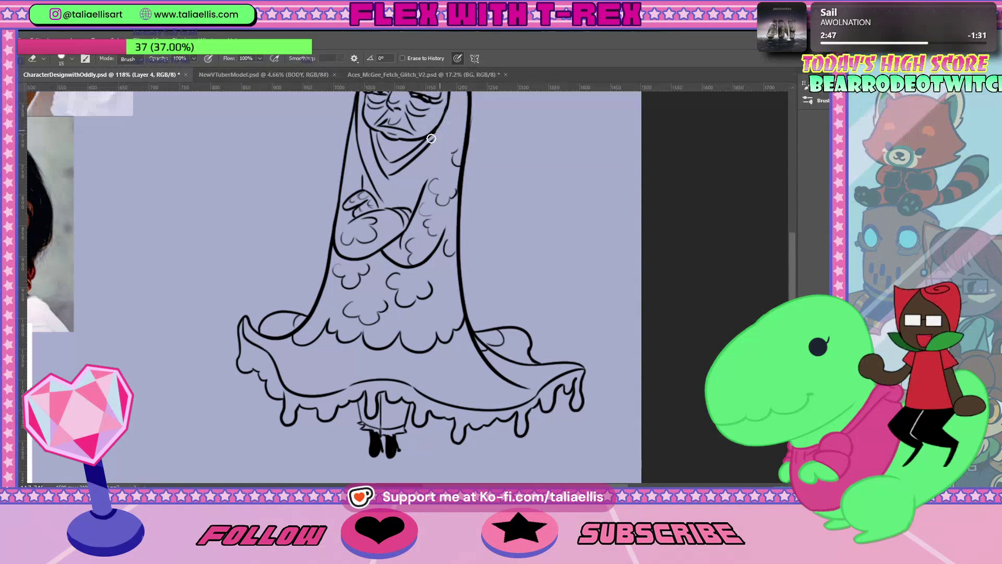
{"action": "key", "text": "b"}
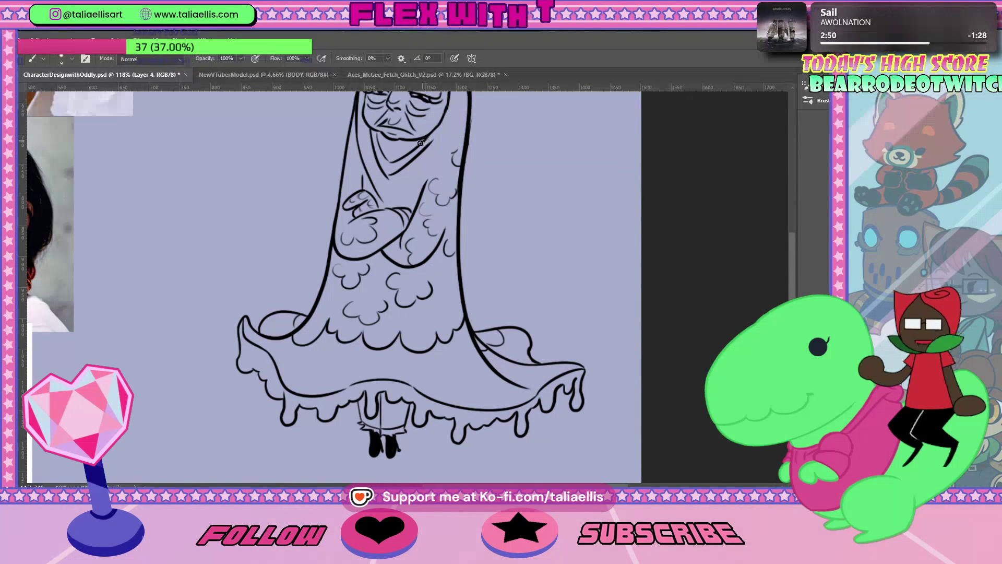